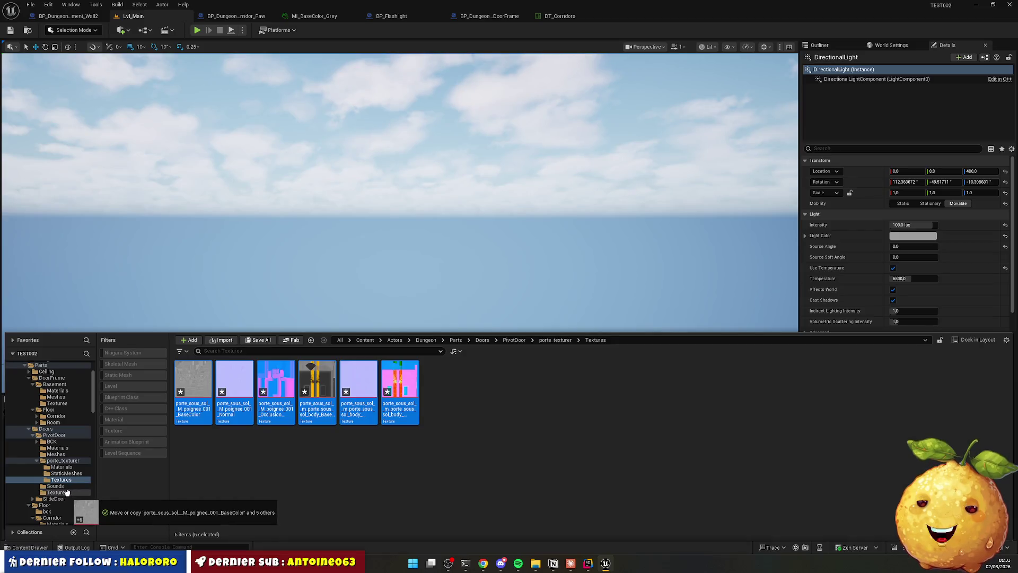
# Move the six door textures into the PivotDoor/Textures folder.
pyautogui.click(133, 507)
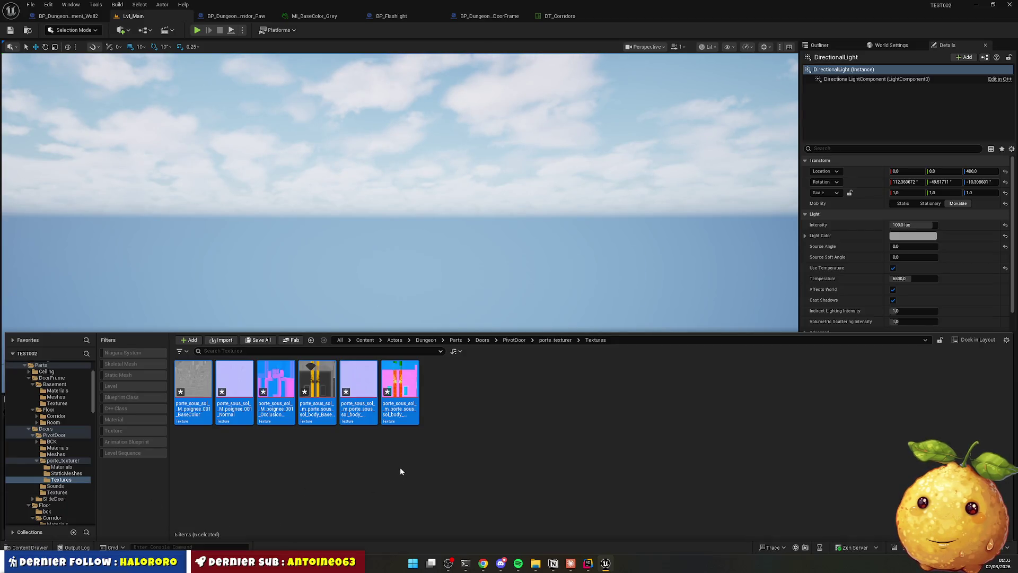
pyautogui.press('BackSpace')
pyautogui.click(323, 460)
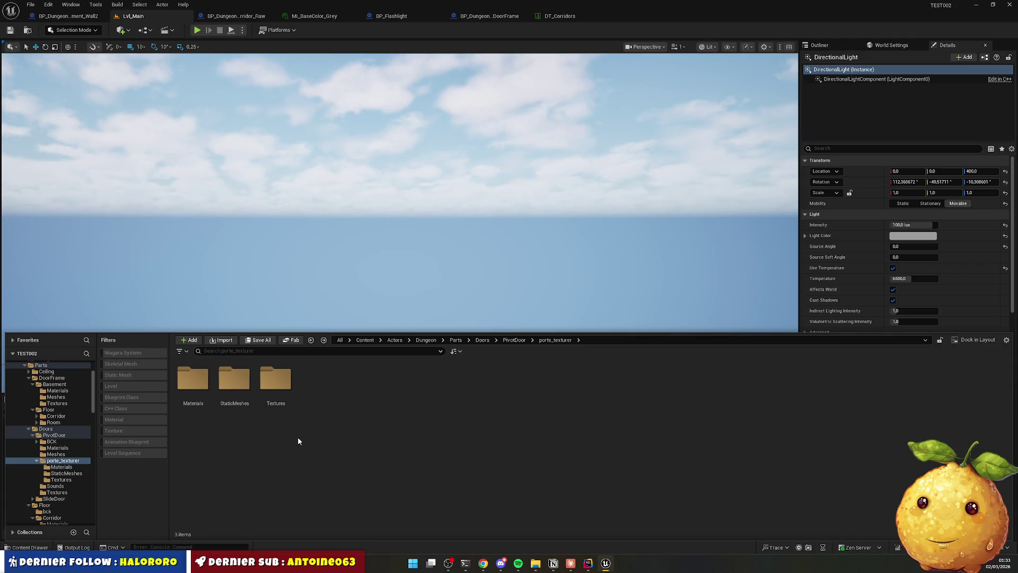
# Delete the emptied porte_texturer folder from PivotDoor.
pyautogui.click(512, 340)
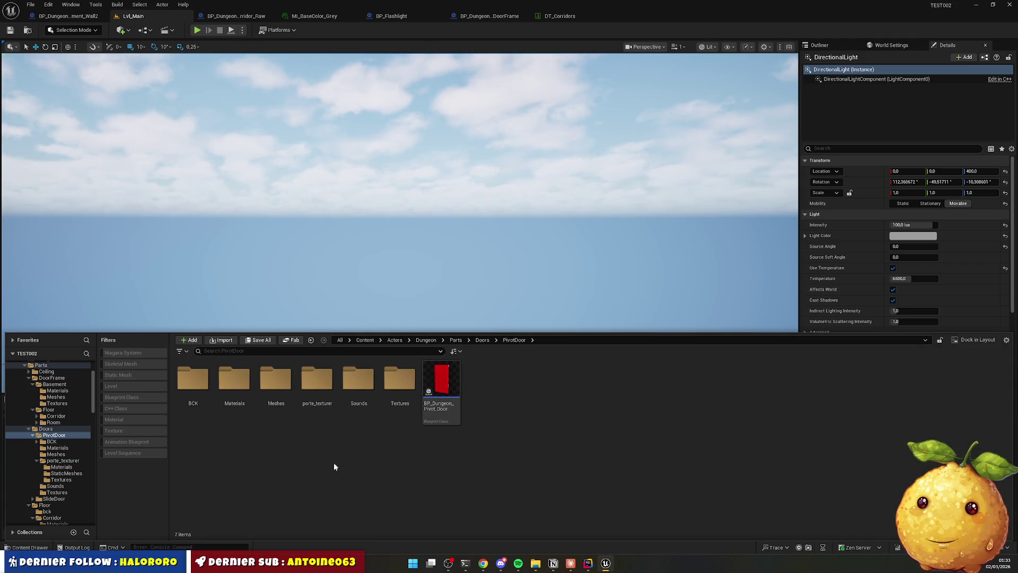
pyautogui.click(317, 387)
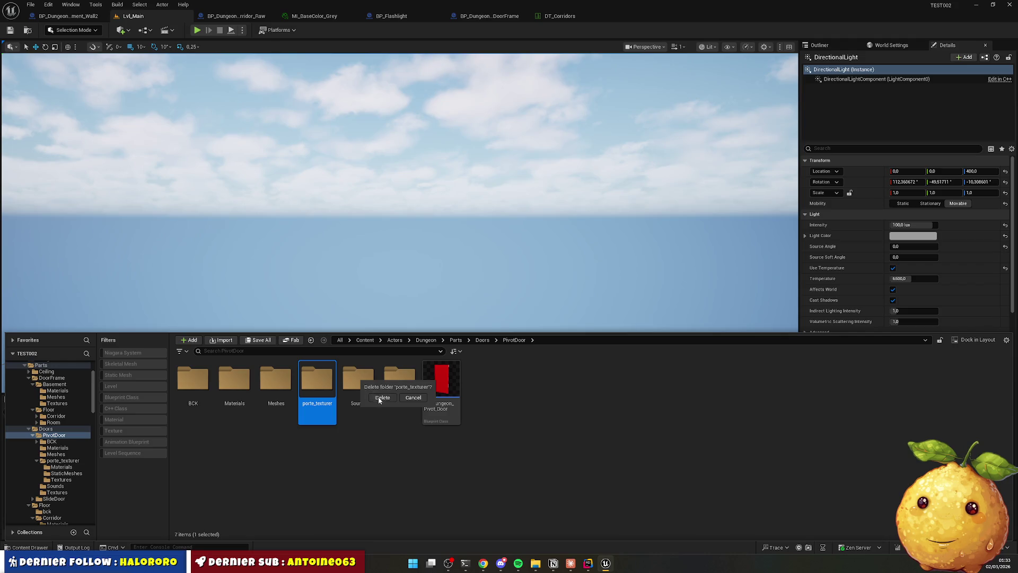
pyautogui.press('Delete')
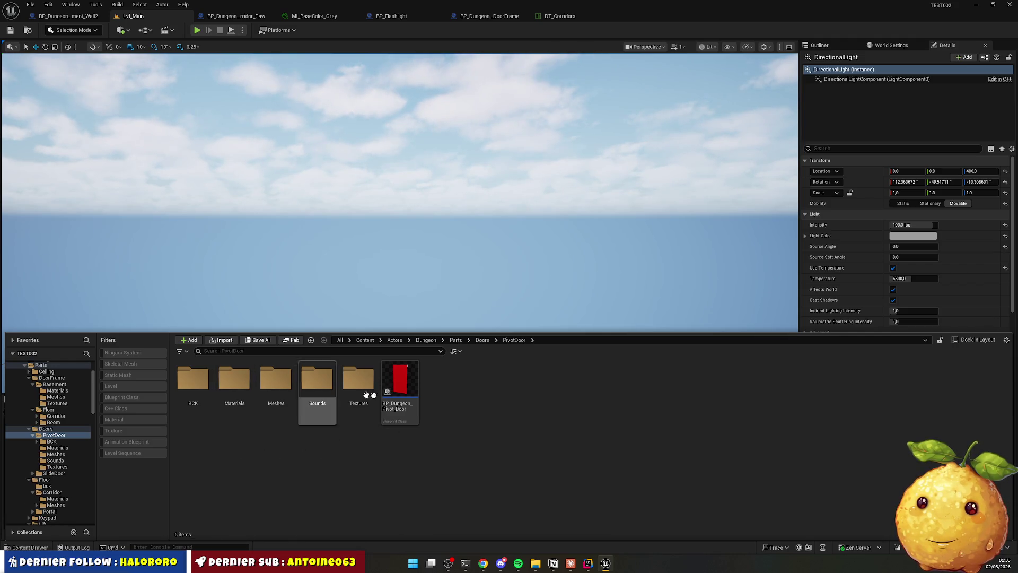
pyautogui.click(406, 390)
pyautogui.press('F2')
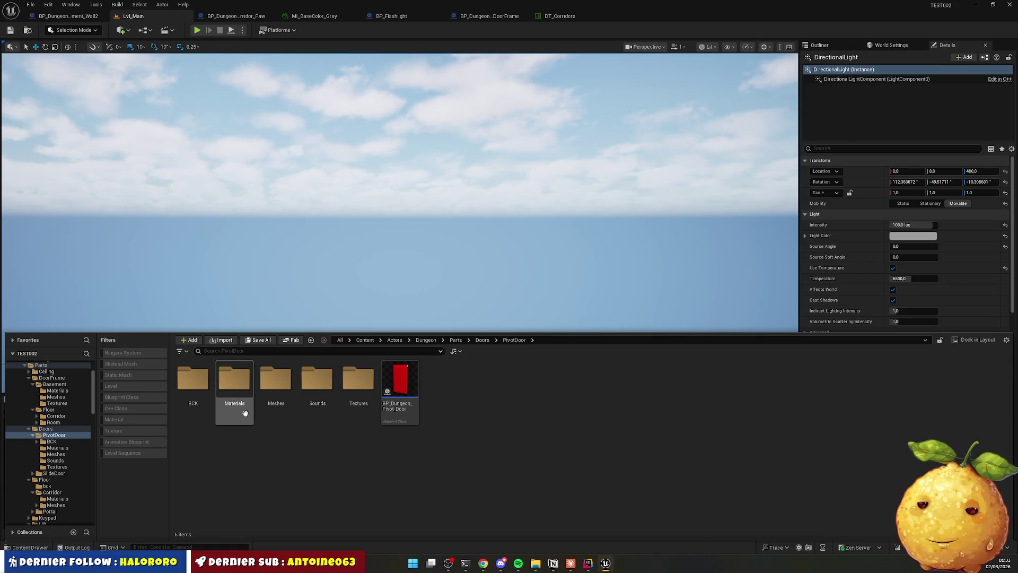
# In the Materials folder, rename the door's body, glass and handle material instances.
pyautogui.doubleClick(241, 406)
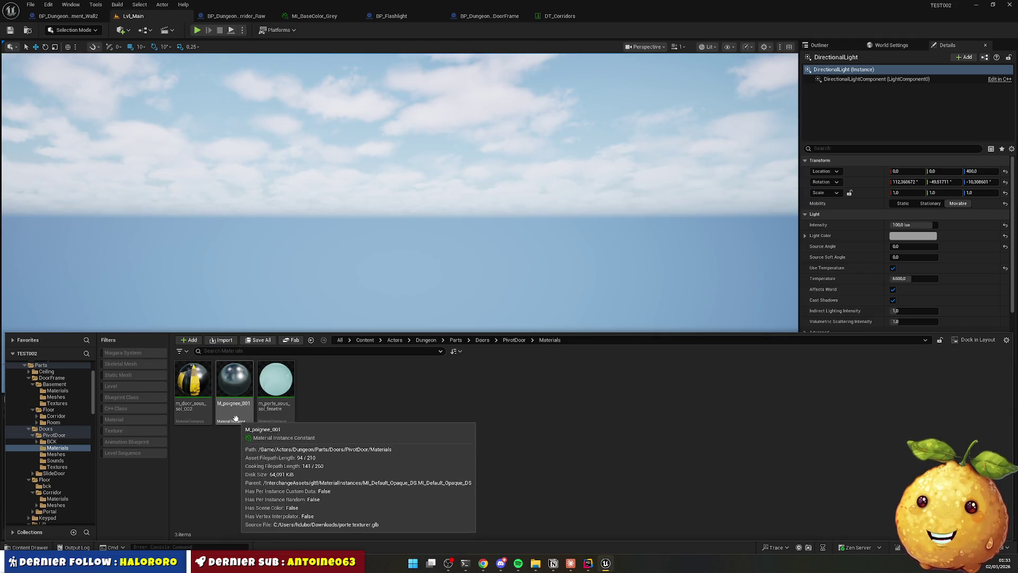
pyautogui.click(194, 382)
pyautogui.press('F2')
pyautogui.write('_Door_Body')
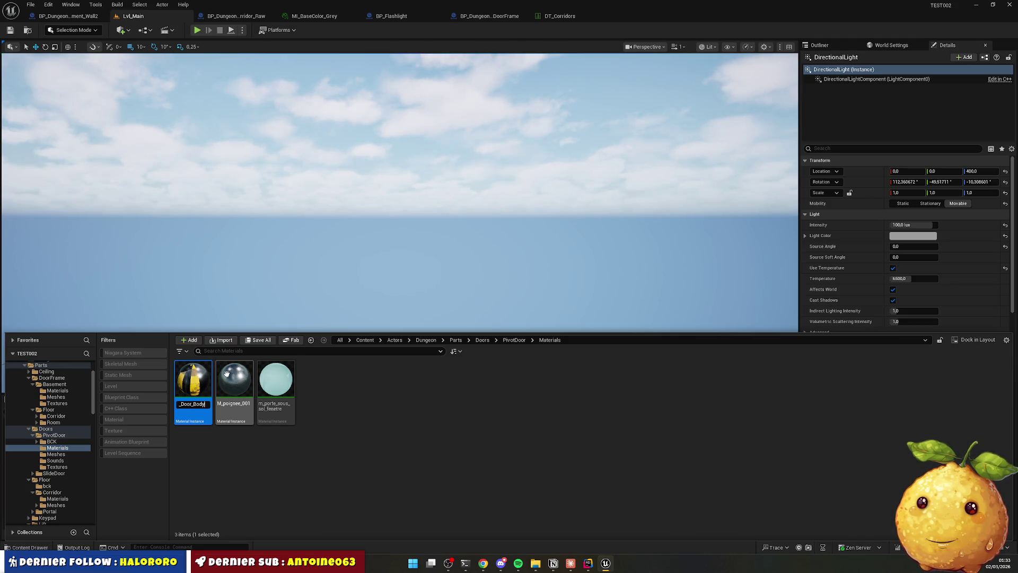
pyautogui.press('Return')
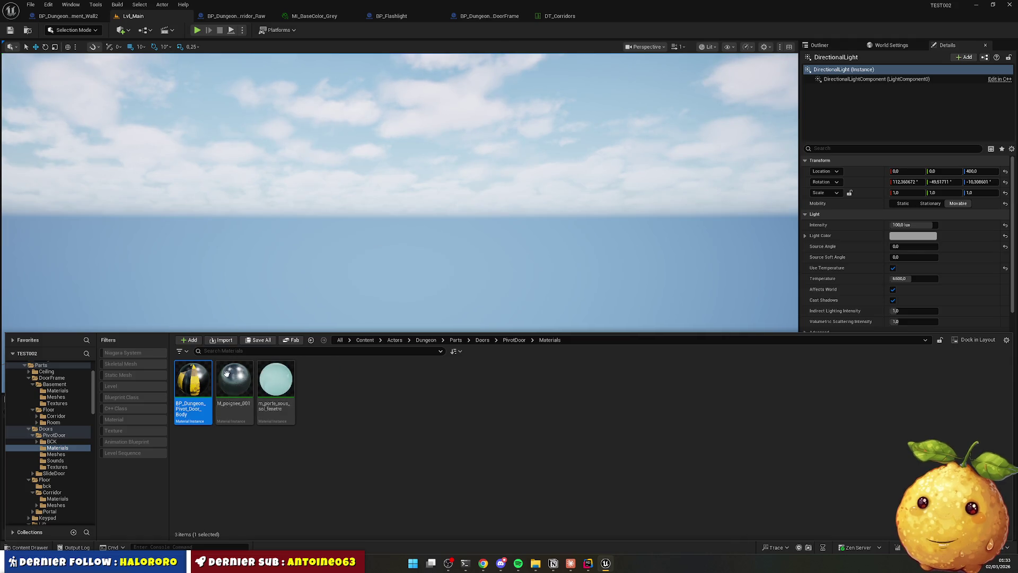
pyautogui.click(286, 382)
pyautogui.press('F2')
pyautogui.write('_Door_Glass')
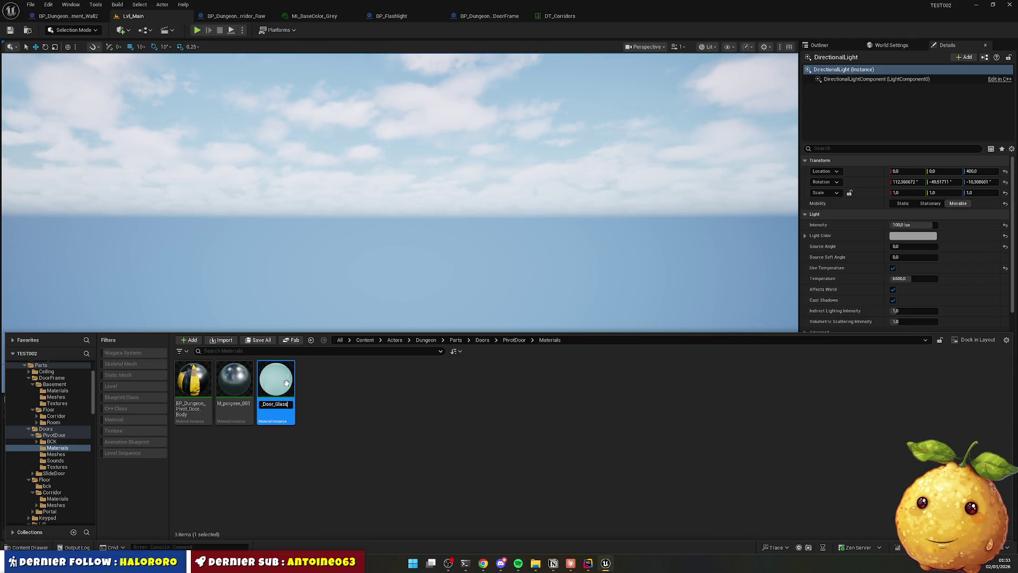
pyautogui.press('Return')
pyautogui.click(275, 383)
pyautogui.press('F2')
pyautogui.write('BP_Dungeon_Pivot_Door')
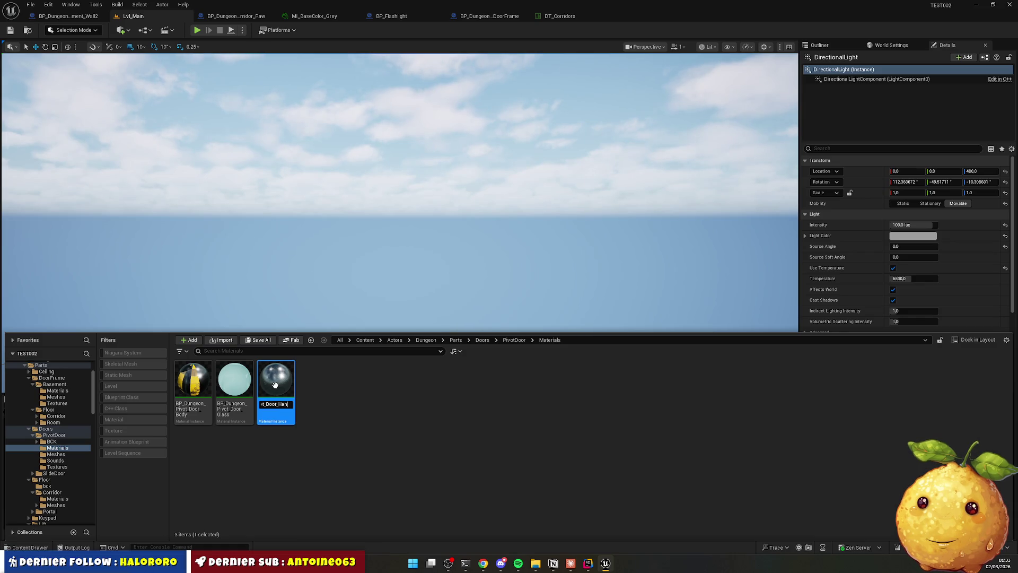
pyautogui.press('Return')
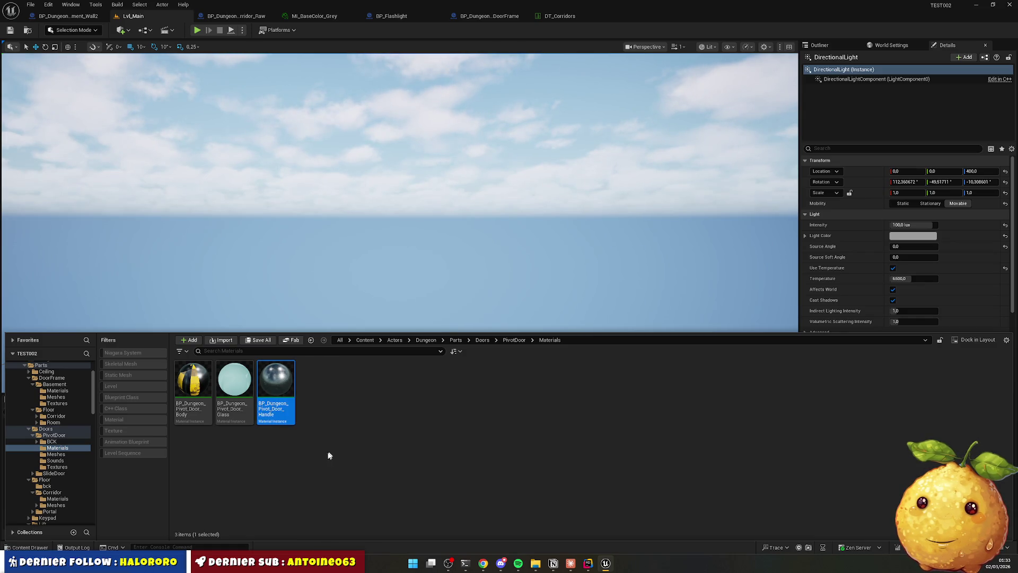
# Correct the names to M_Dungeon_Pivot_Door_Handle, M_Dungeon_Pivot_Door_Glass and M_Dungeon_Pivot_Door_Body.
pyautogui.press('F2')
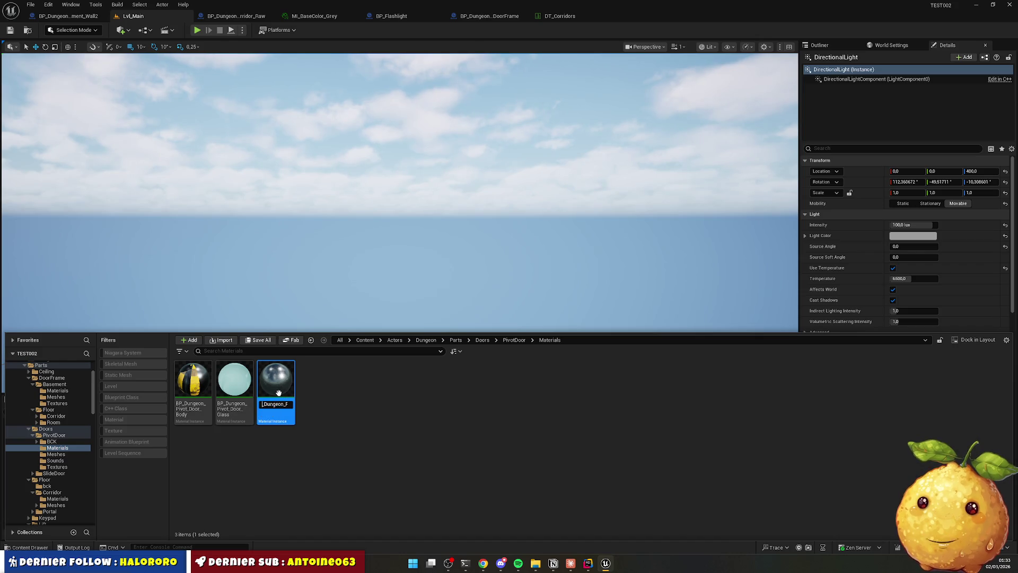
pyautogui.press('Return')
pyautogui.click(234, 388)
pyautogui.press('F2')
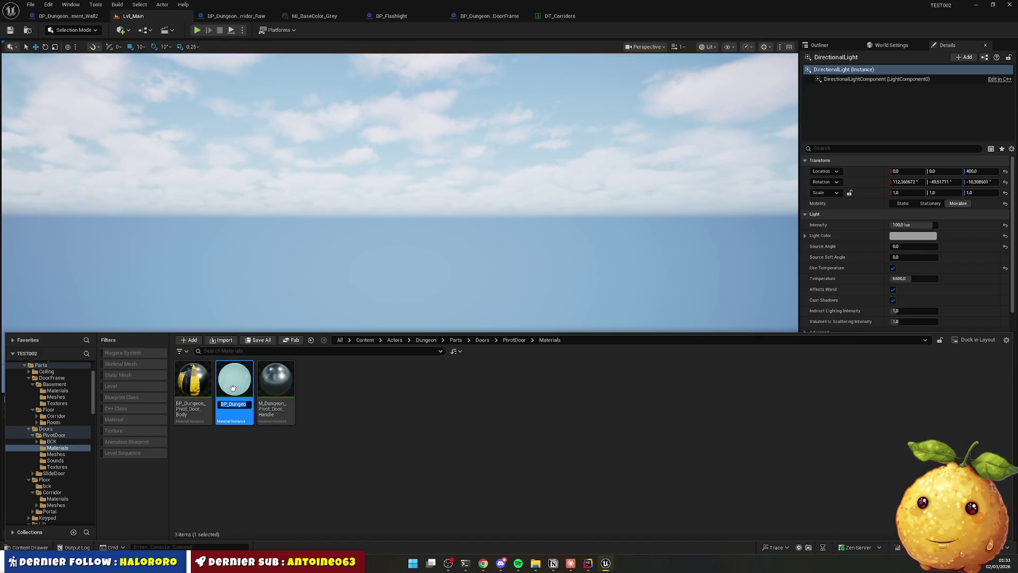
pyautogui.press('Return')
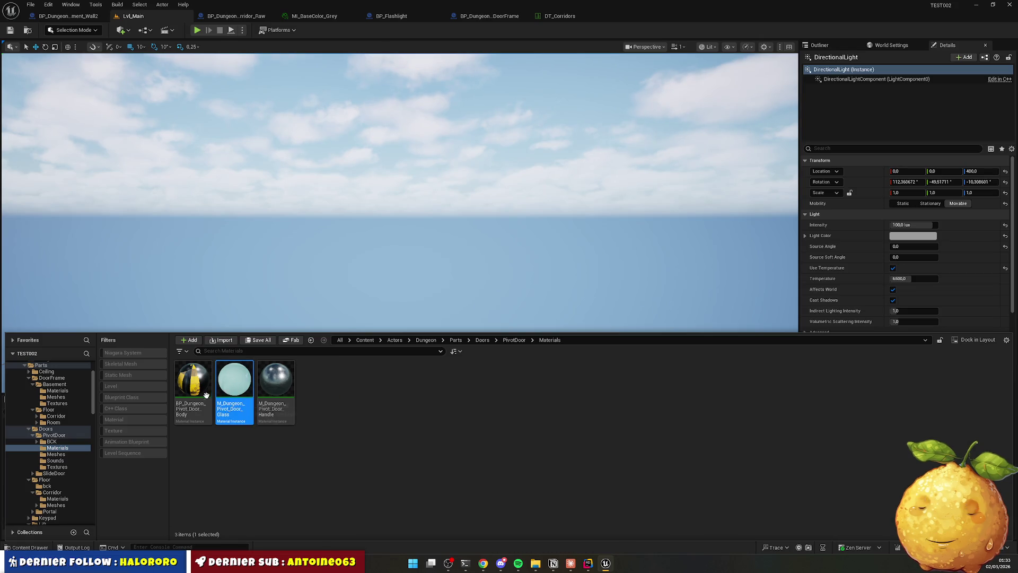
pyautogui.click(195, 393)
pyautogui.press('F2')
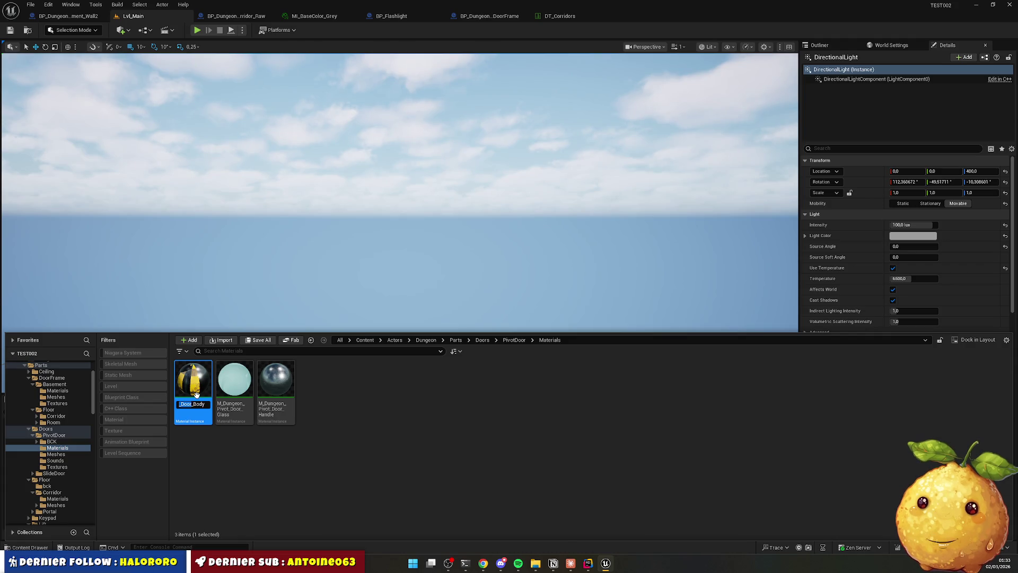
pyautogui.press('Return')
pyautogui.press('BackSpace')
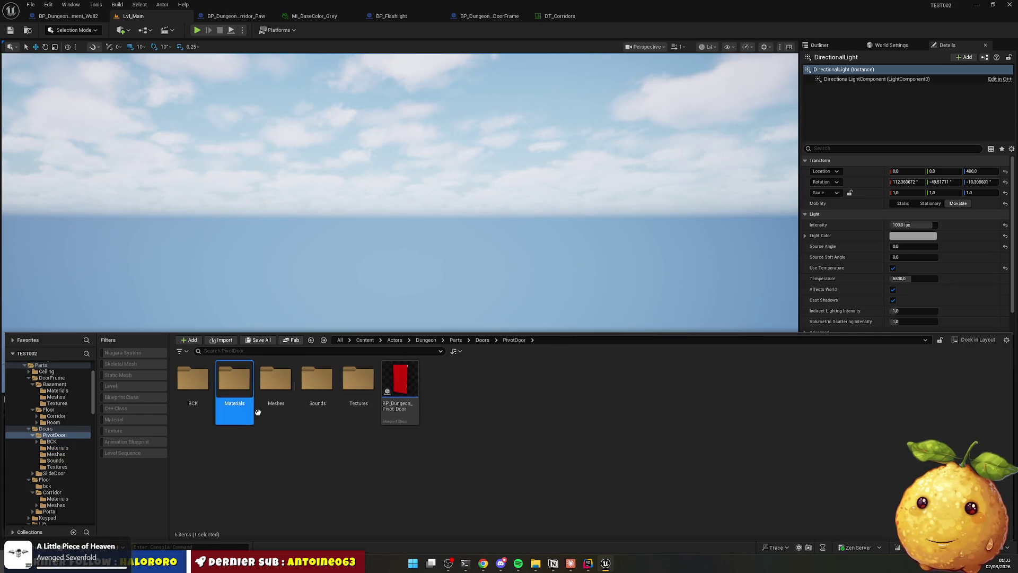
# In the Meshes folder, rename the first door mesh to SM_Dungeon_Pivot_Door_Handle.
pyautogui.doubleClick(276, 379)
pyautogui.click(193, 385)
pyautogui.press('F2')
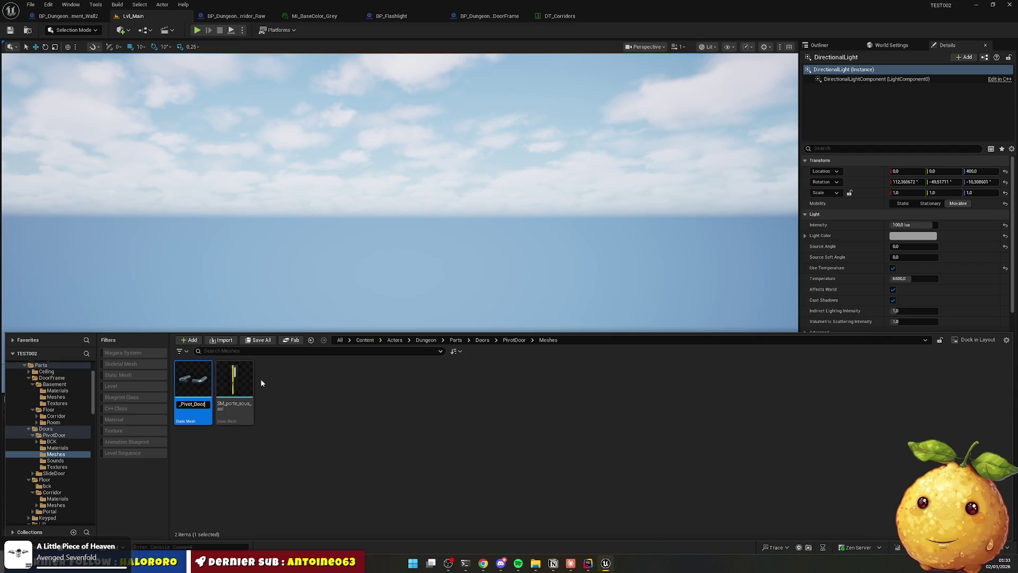
pyautogui.write('_H')
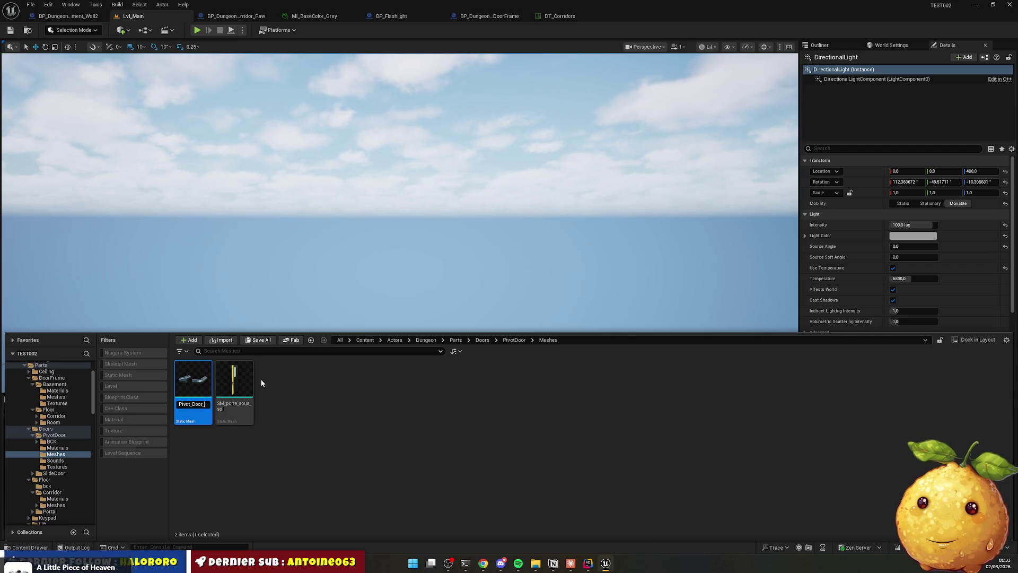
pyautogui.press('Home')
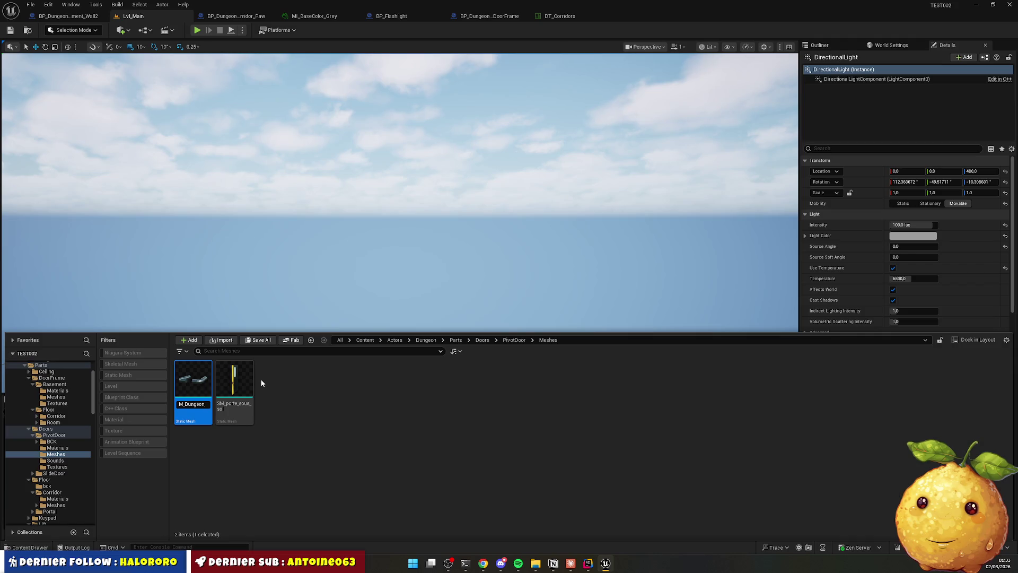
pyautogui.write('S')
pyautogui.press('Return')
# Rename the second door mesh to SM_Dungeon_Pivot_Door and return to PivotDoor.
pyautogui.click(239, 381)
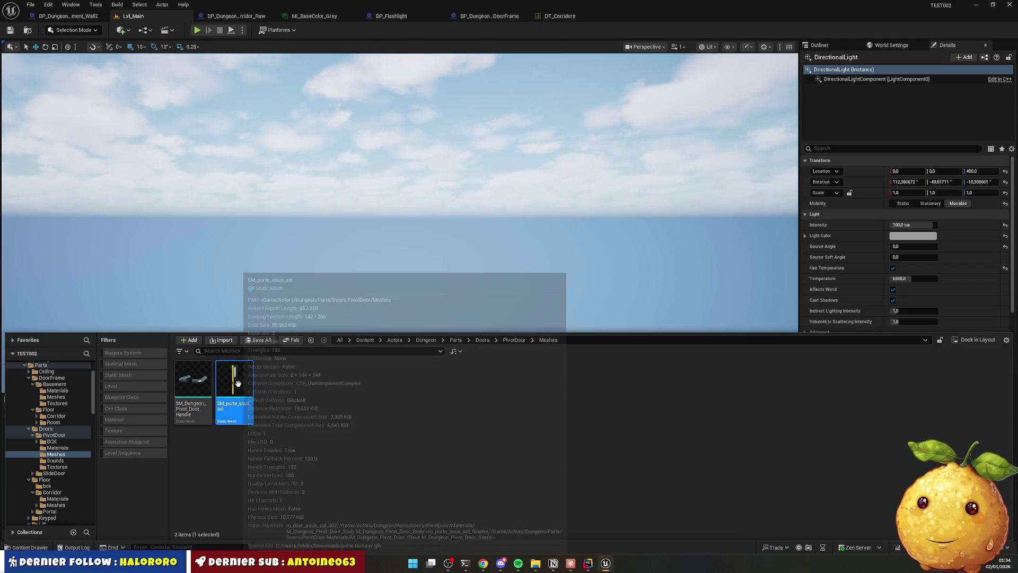
pyautogui.press('F2')
pyautogui.write('_Pivot_Door')
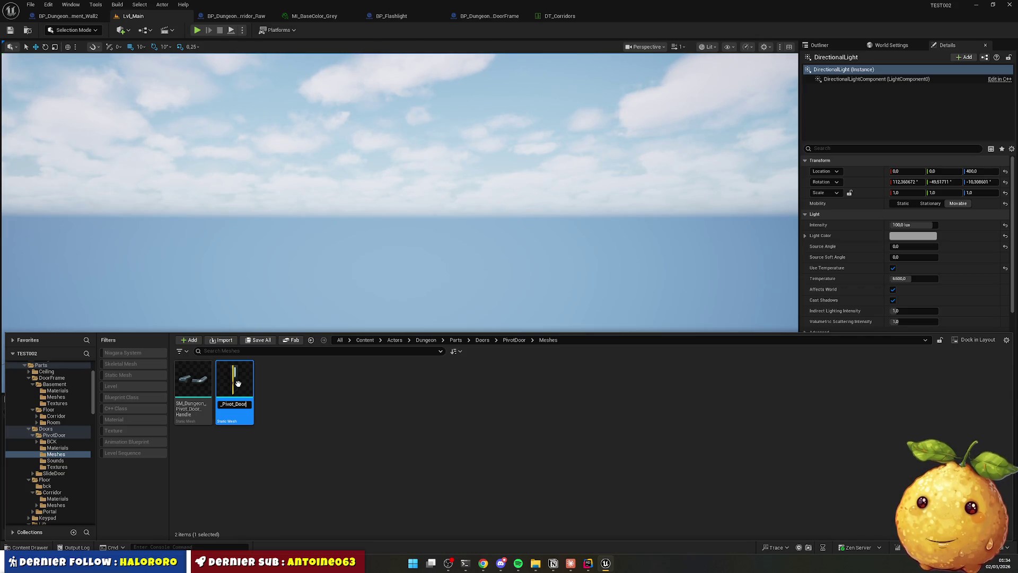
pyautogui.press('Return')
pyautogui.click(295, 459)
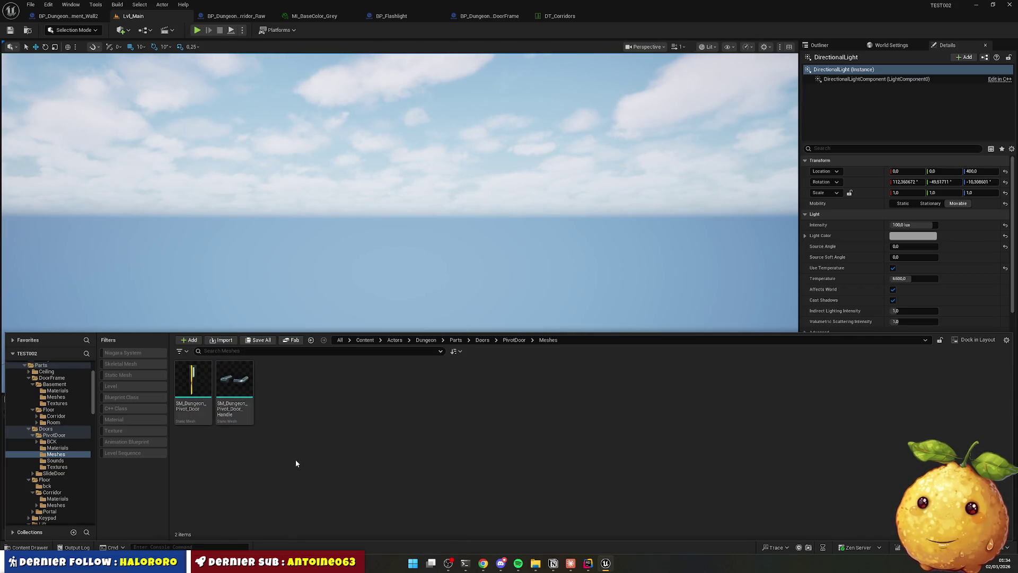
pyautogui.hotkey('alt', 'Left')
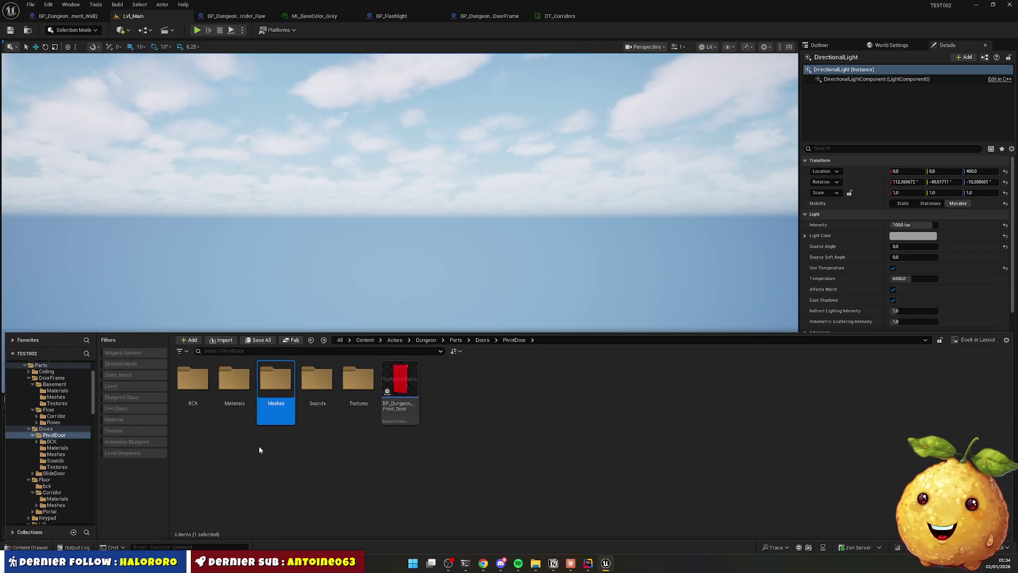
# Open both metallic mask textures and set the first one's compression to Masks (no sRGB).
pyautogui.click(276, 448)
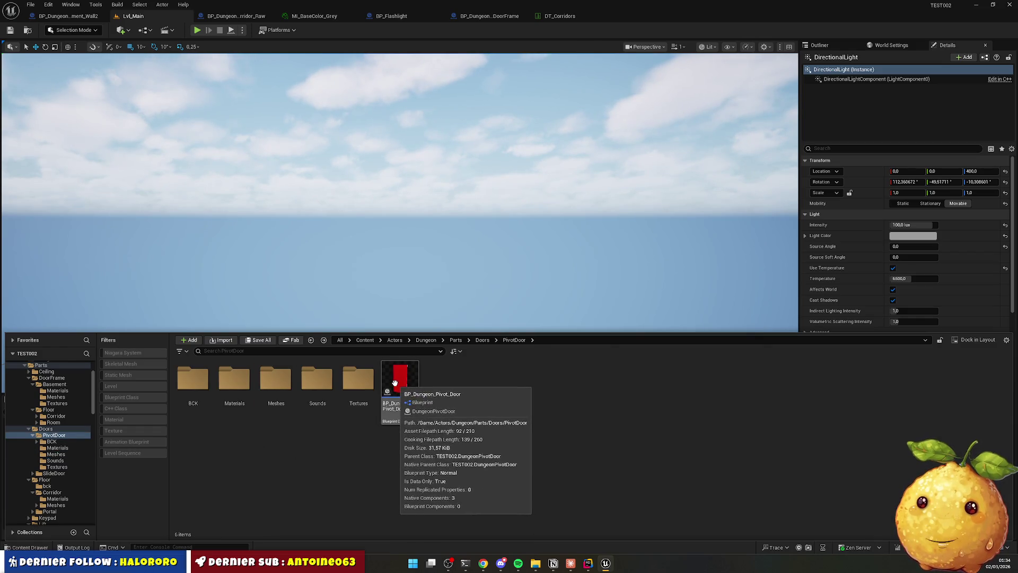
pyautogui.doubleClick(363, 378)
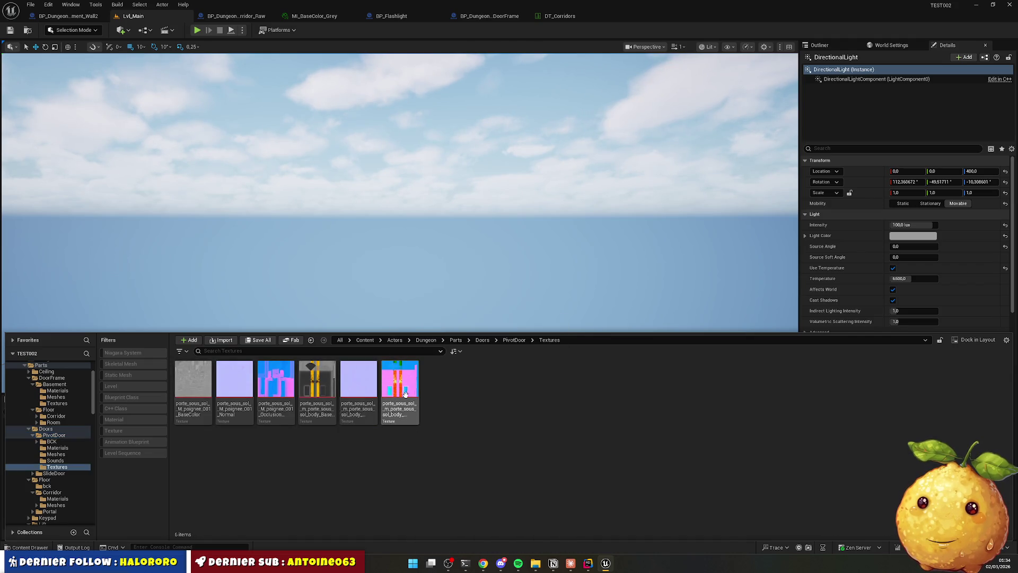
pyautogui.doubleClick(406, 394)
pyautogui.doubleClick(285, 380)
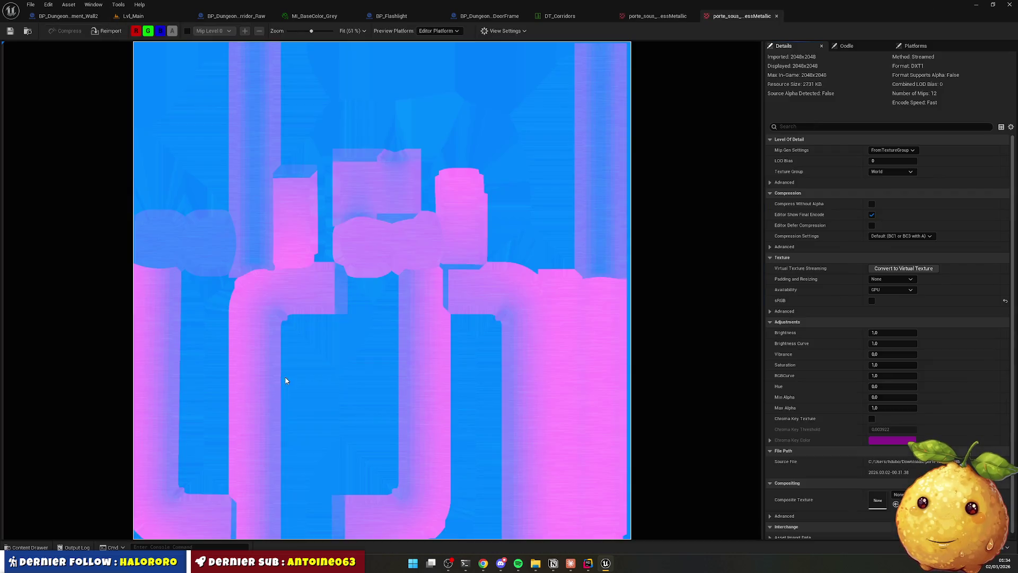
pyautogui.click(901, 236)
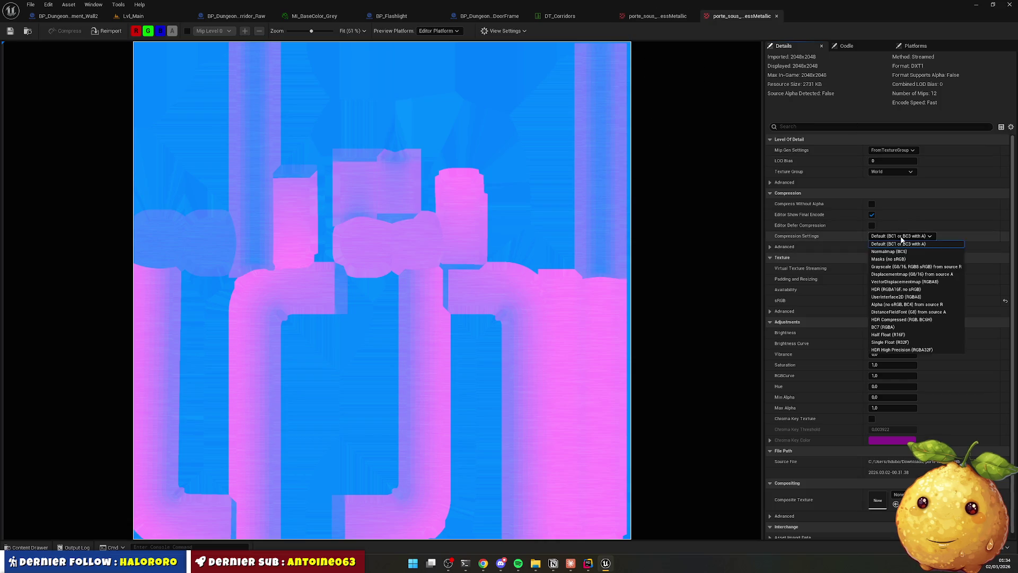
pyautogui.click(903, 266)
# Set the second metallic texture to Masks (no sRGB) and close both texture editors.
pyautogui.click(667, 20)
pyautogui.click(901, 236)
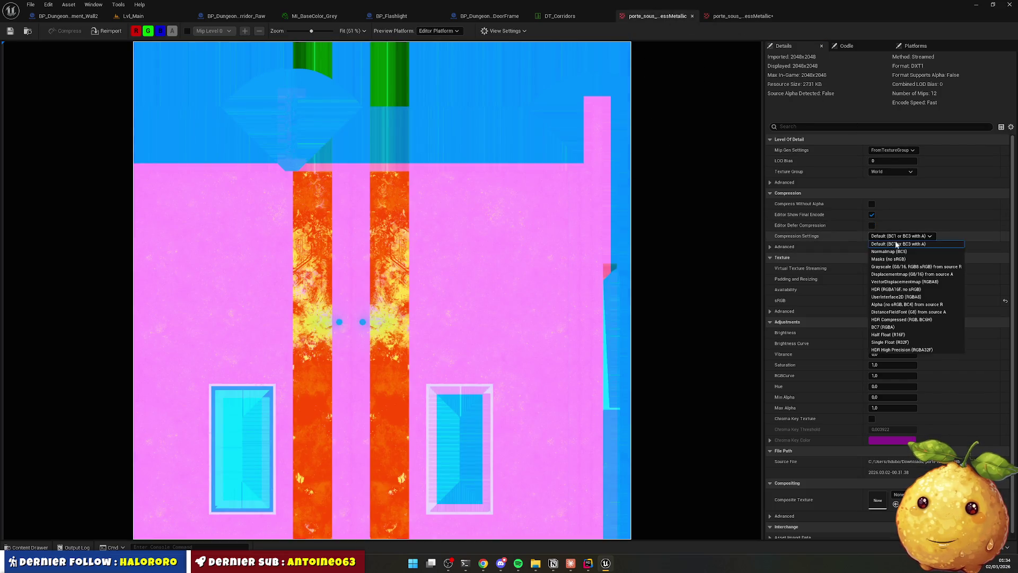
pyautogui.click(888, 263)
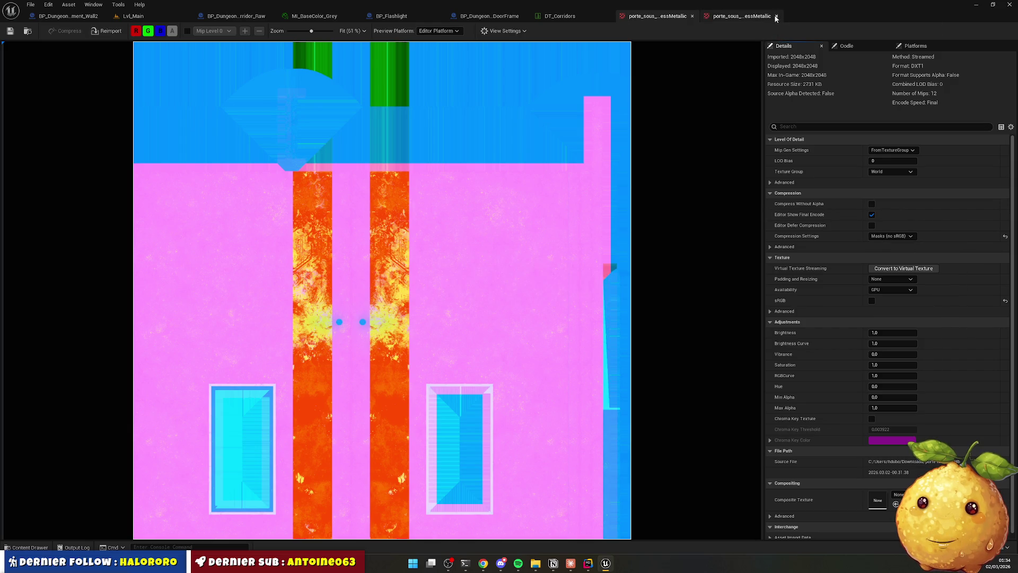
pyautogui.click(777, 16)
pyautogui.click(692, 17)
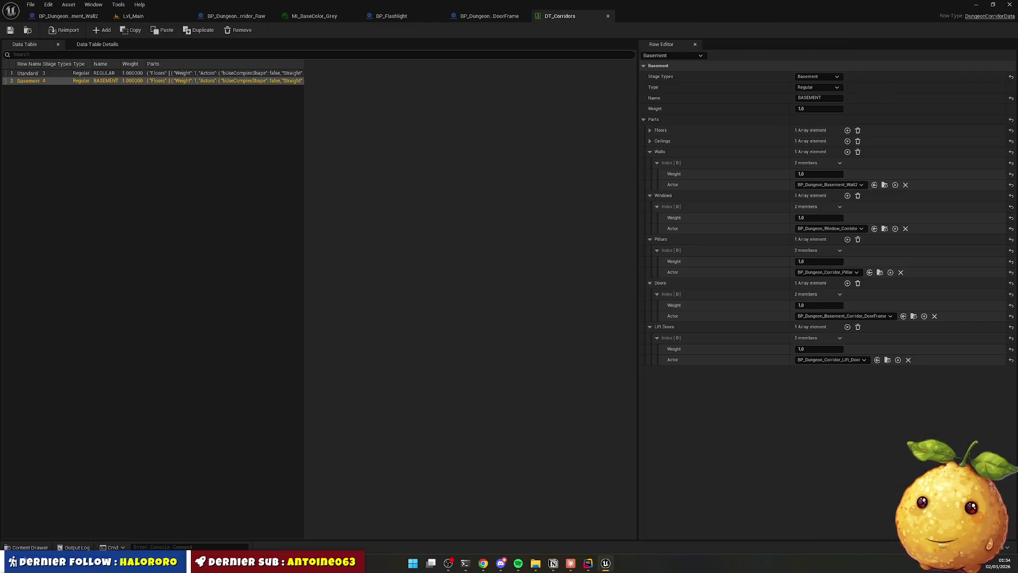
# Open BP_Dungeon_Pivot_Door and assign the textured door mesh as its Static Mesh.
pyautogui.click(30, 547)
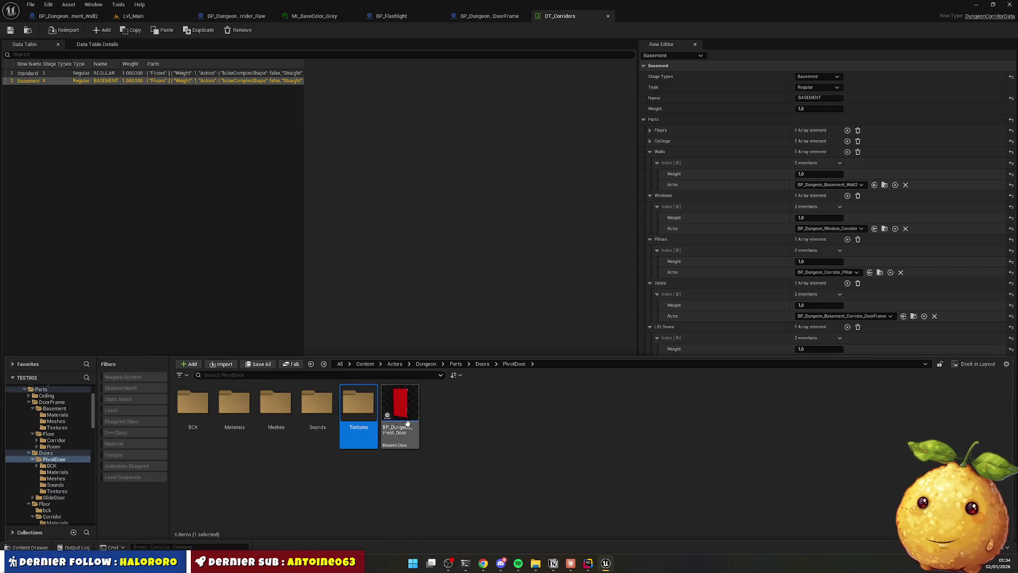
pyautogui.doubleClick(407, 423)
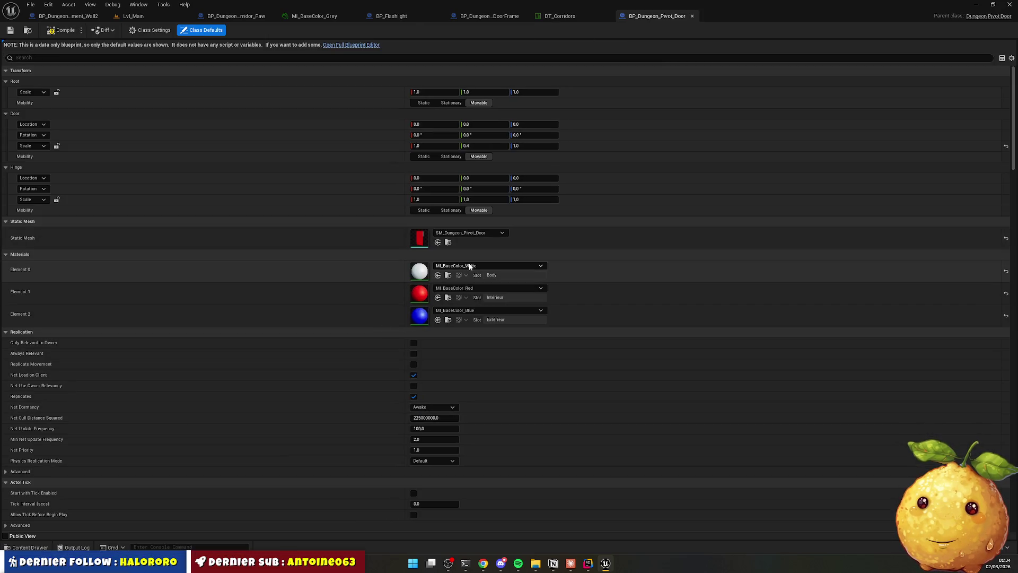
pyautogui.click(42, 546)
pyautogui.click(281, 388)
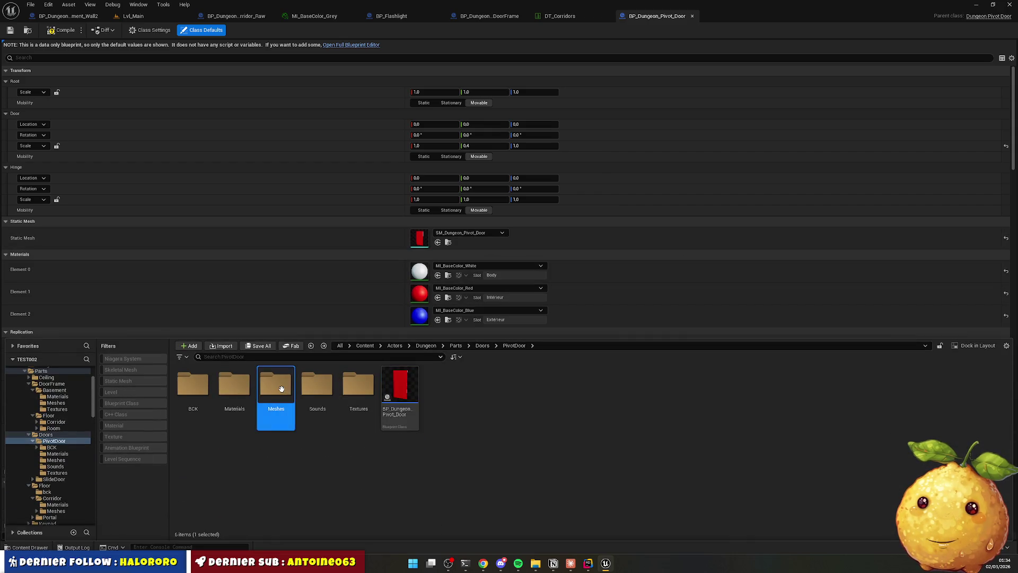
pyautogui.doubleClick(281, 389)
pyautogui.moveTo(196, 384); pyautogui.dragTo(450, 247)
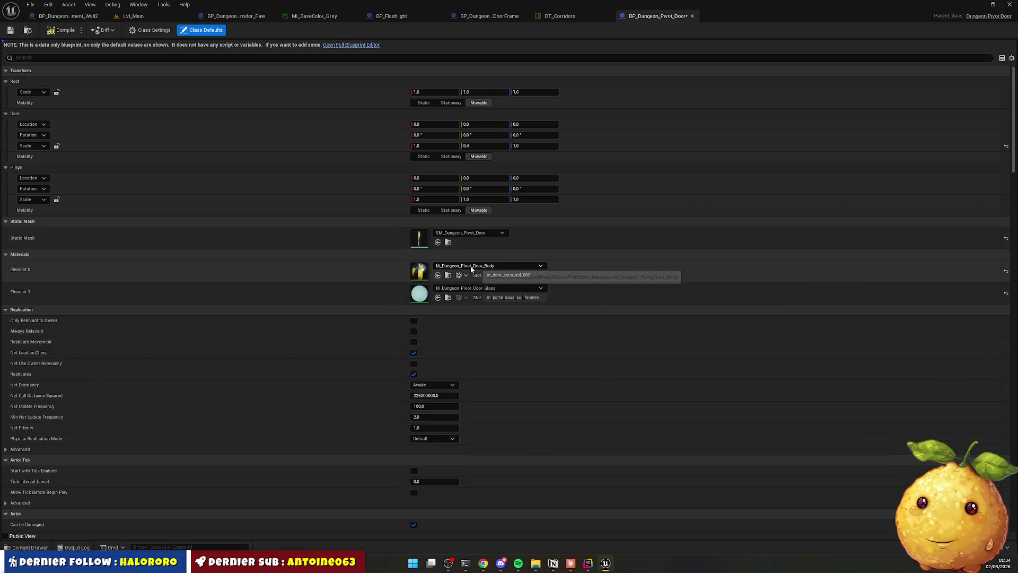
# Save and compile the pivot door blueprint.
pyautogui.hotkey('ctrl', 's')
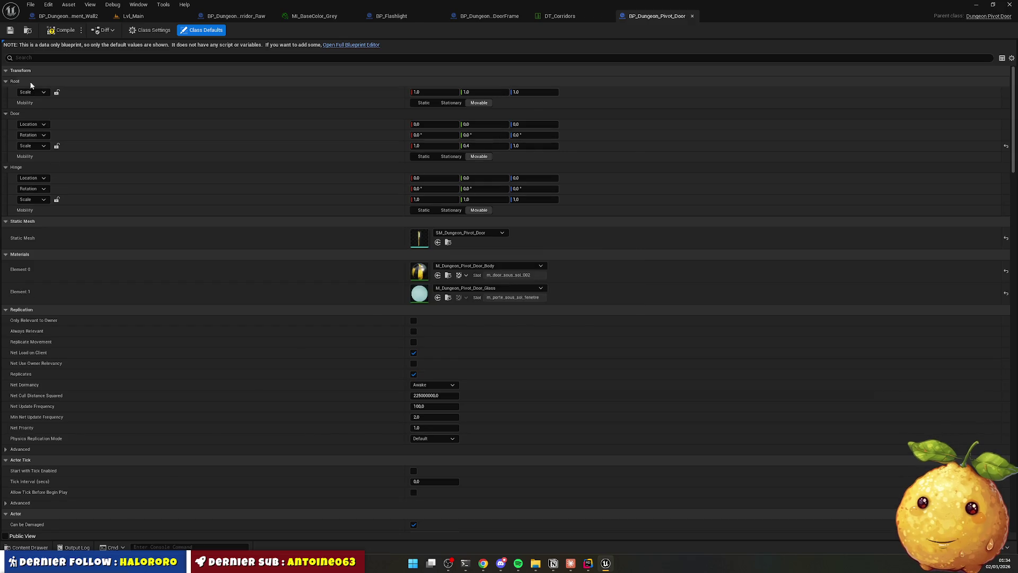
pyautogui.click(58, 31)
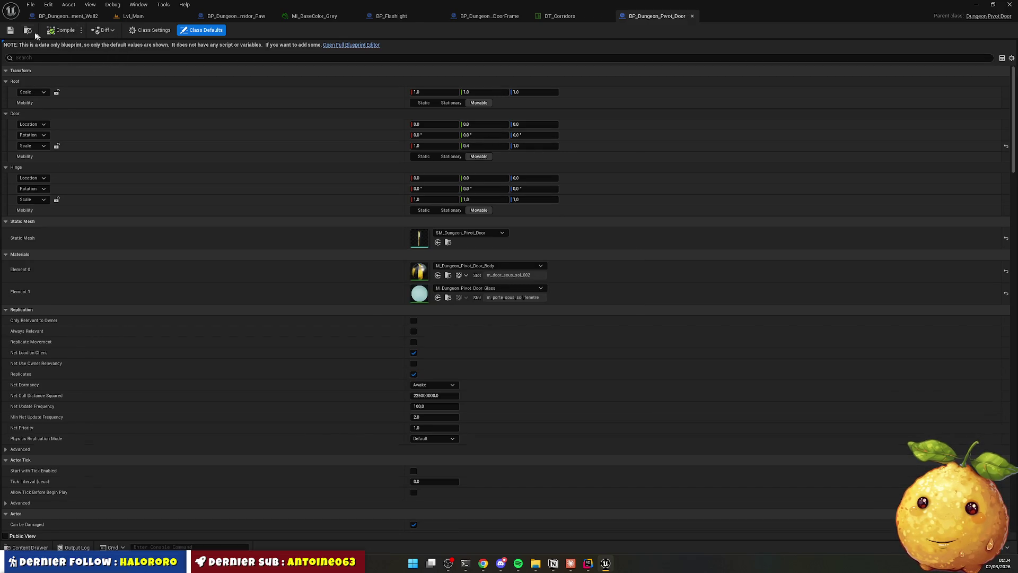
pyautogui.click(338, 48)
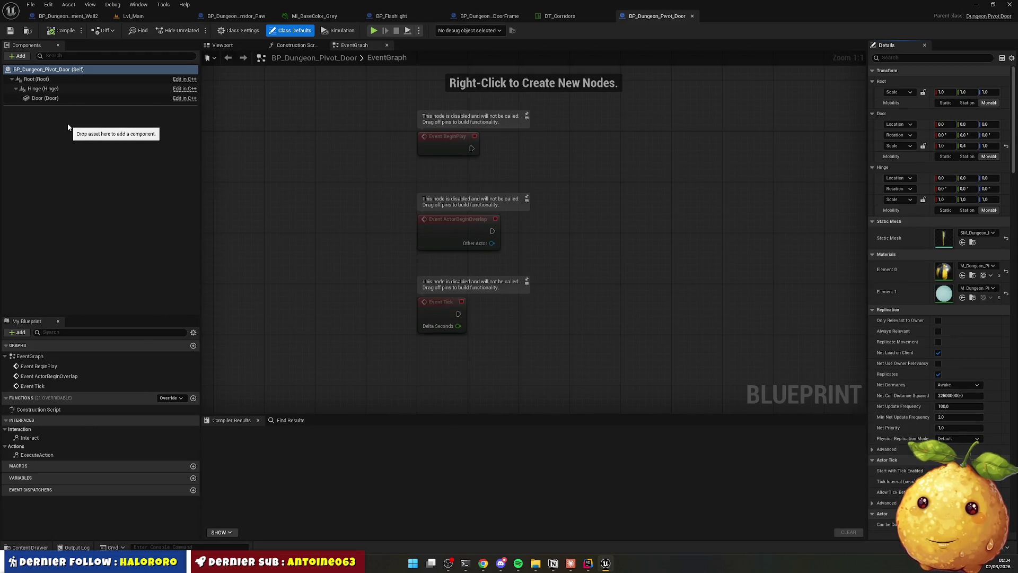
# Inspect the Root, Hinge and Door components in the Viewport, orbiting around the door.
pyautogui.click(219, 47)
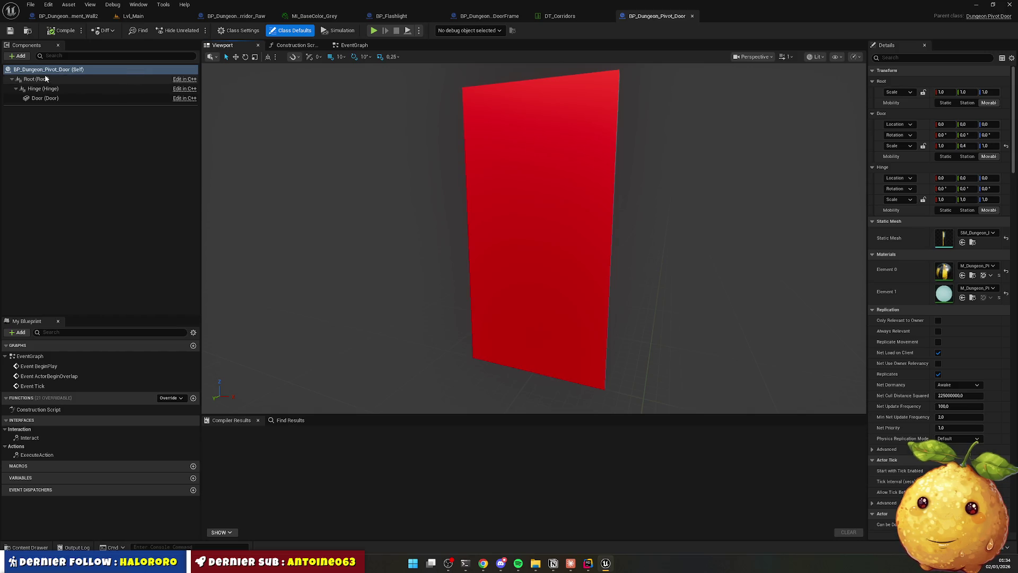
pyautogui.click(55, 69)
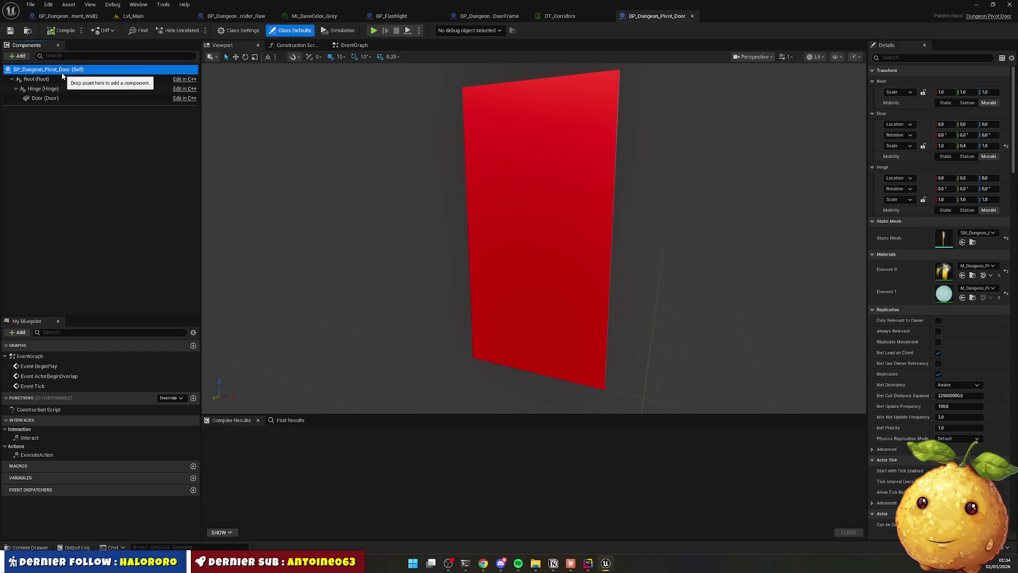
pyautogui.click(61, 79)
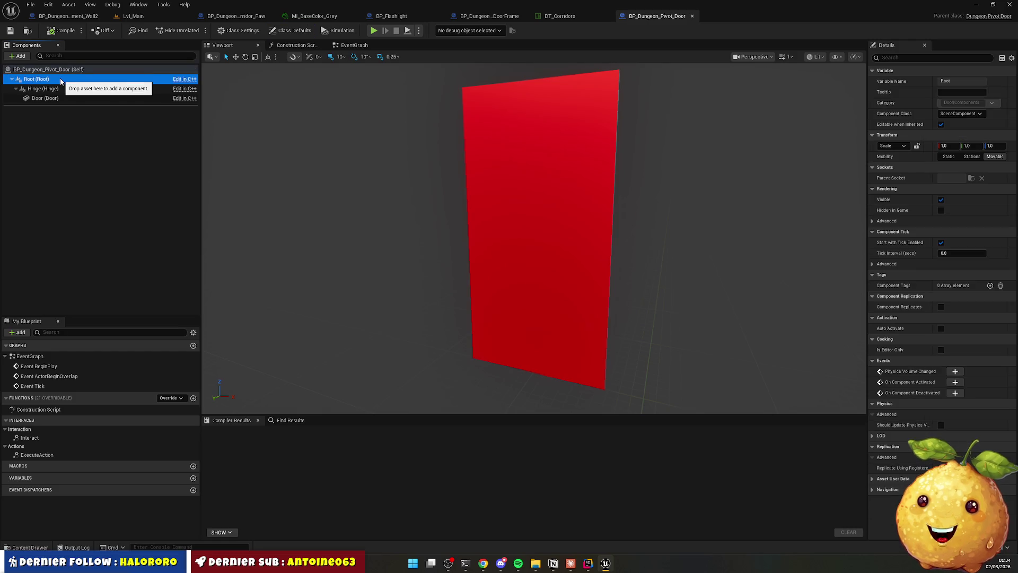
pyautogui.click(61, 89)
pyautogui.click(61, 99)
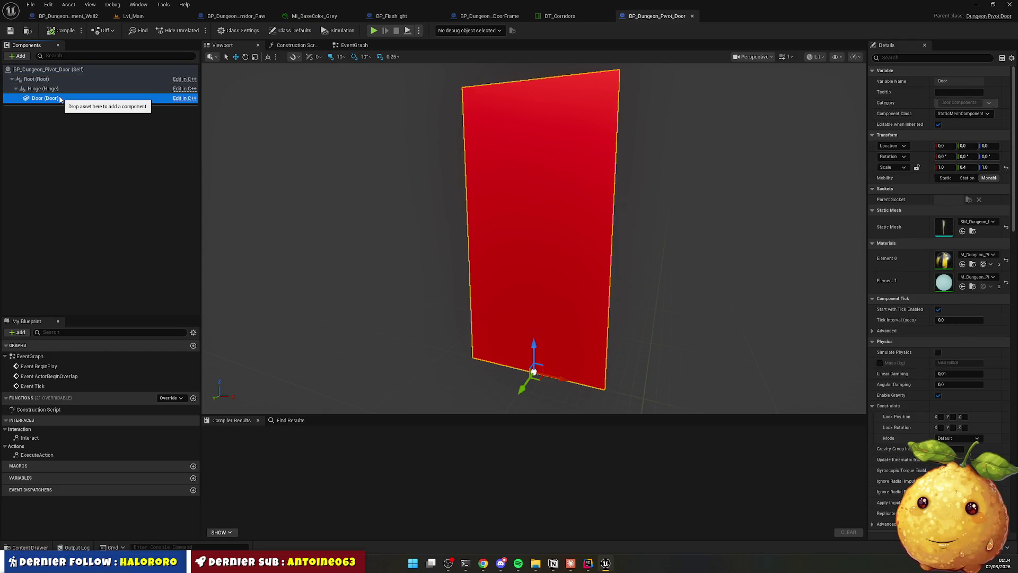
pyautogui.moveTo(307, 212)
pyautogui.mouseDown()
pyautogui.moveTo(318, 223)
pyautogui.moveTo(339, 201)
pyautogui.moveTo(402, 186)
pyautogui.mouseUp()
pyautogui.moveTo(557, 237)
pyautogui.mouseDown()
pyautogui.moveTo(530, 238)
pyautogui.moveTo(583, 238)
pyautogui.moveTo(557, 238)
pyautogui.mouseUp()
pyautogui.write('c')
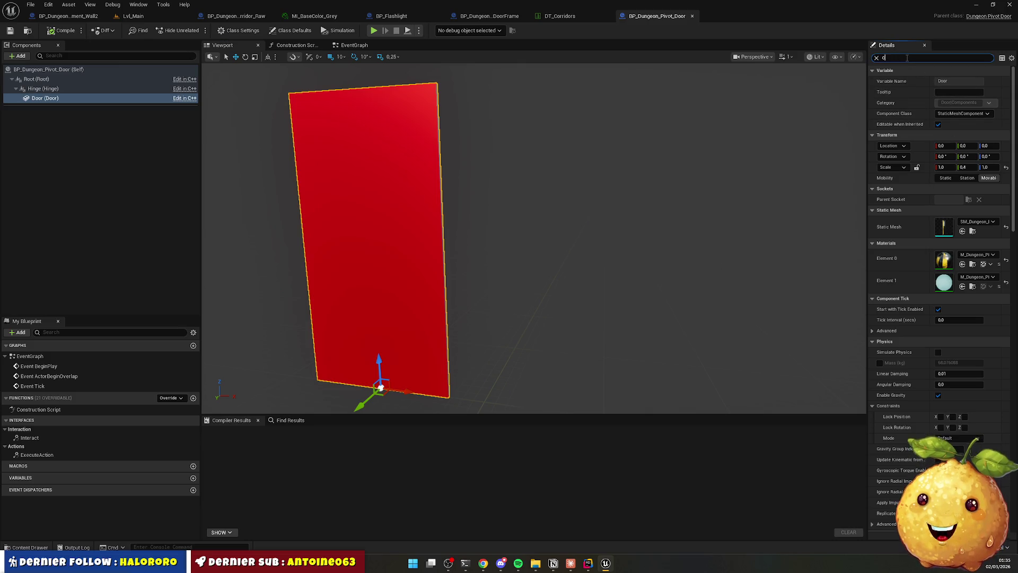
# Set the actor's Door Mesh default to SM_Dungeon_Pivot_Door from PivotDoor/Meshes.
pyautogui.write('lass')
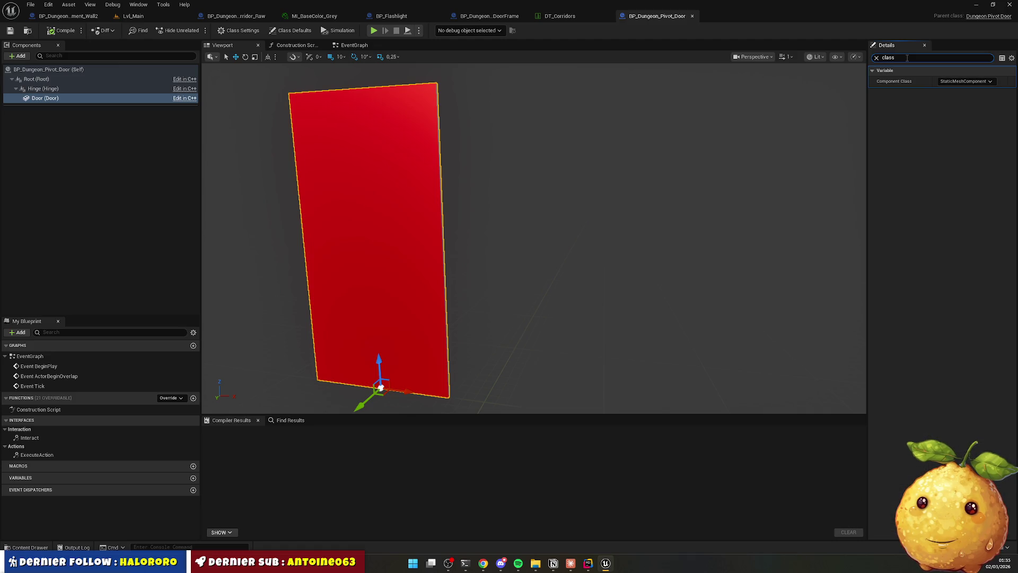
pyautogui.press('BackSpace')
pyautogui.write('mesh')
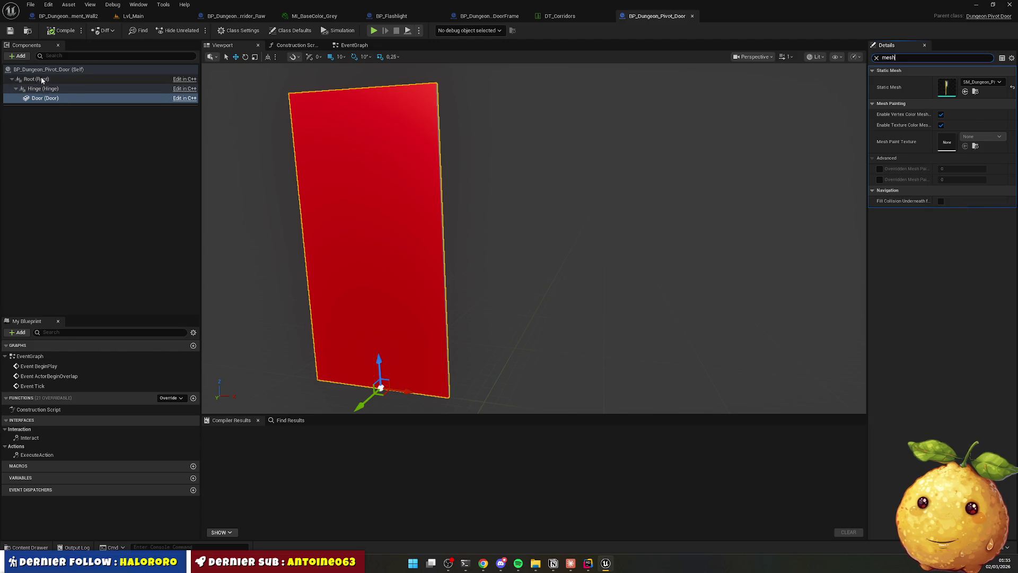
pyautogui.click(63, 69)
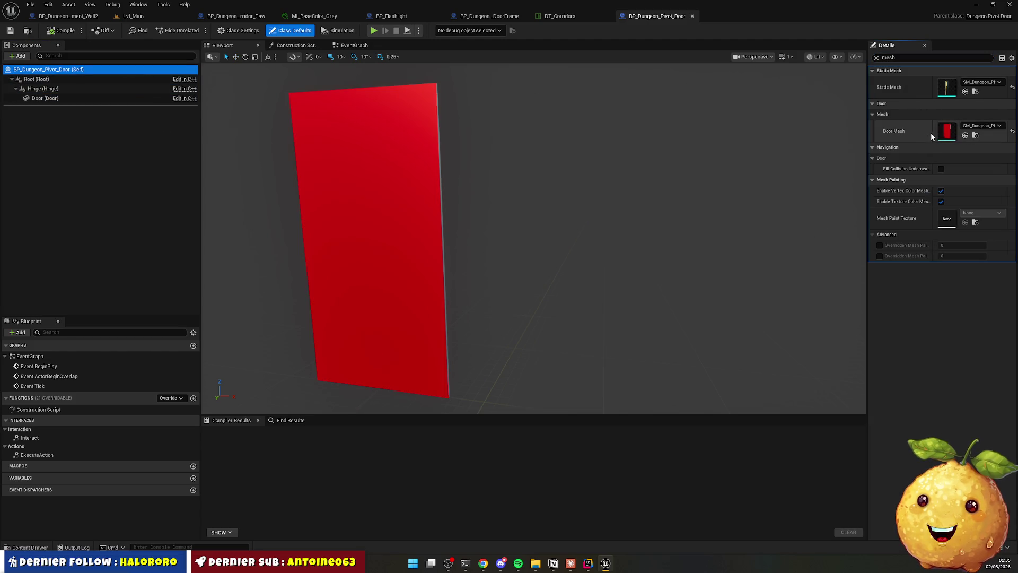
pyautogui.click(29, 547)
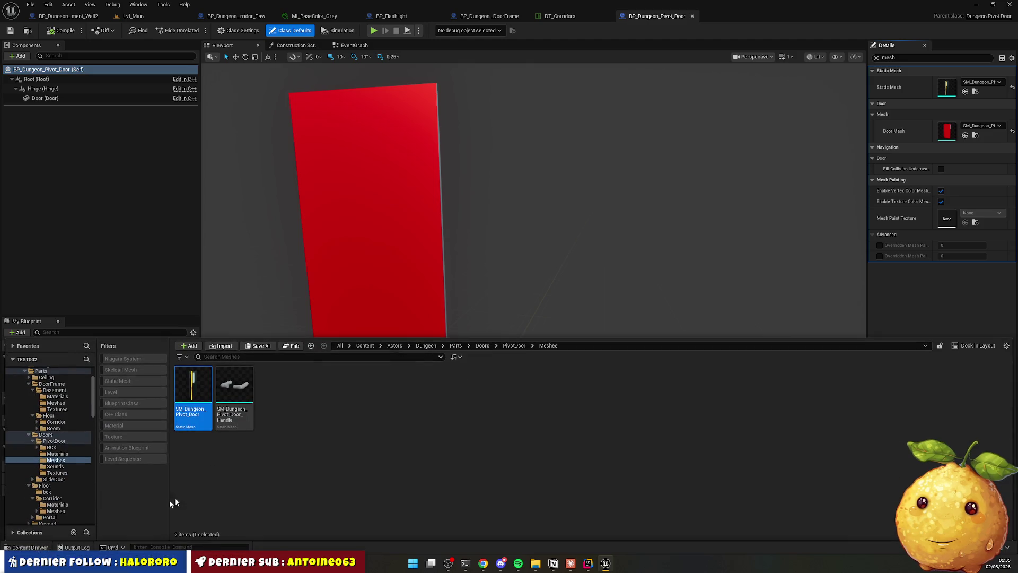
pyautogui.moveTo(193, 387)
pyautogui.mouseDown()
pyautogui.moveTo(703, 299)
pyautogui.moveTo(968, 129)
pyautogui.mouseUp()
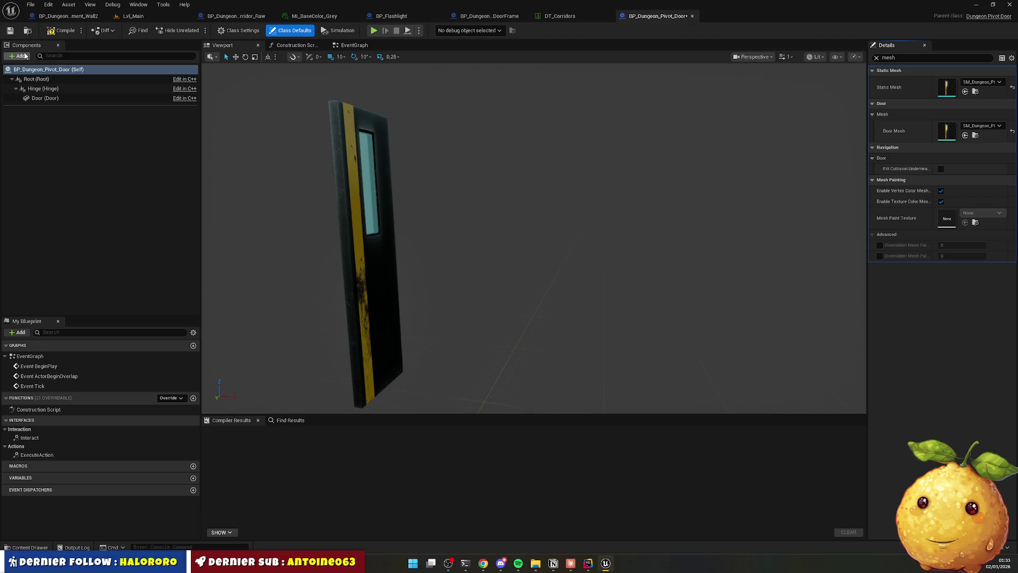
pyautogui.click(47, 71)
pyautogui.press('Down')
pyautogui.press('Down')
pyautogui.press('Down')
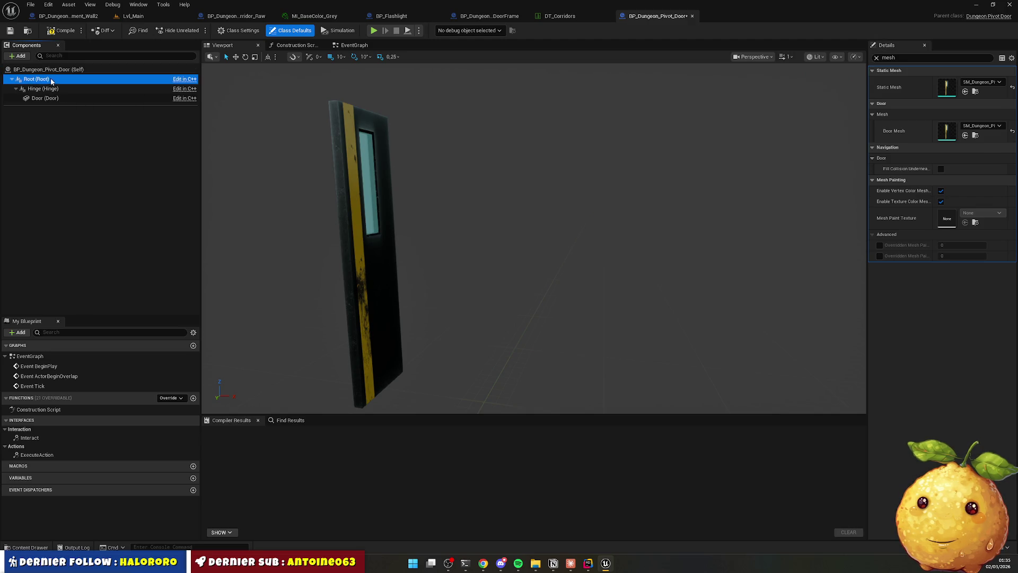
# Add a Static Mesh component named Handle under Door using SM_Dungeon_Pivot_Door_Handle.
pyautogui.click(17, 55)
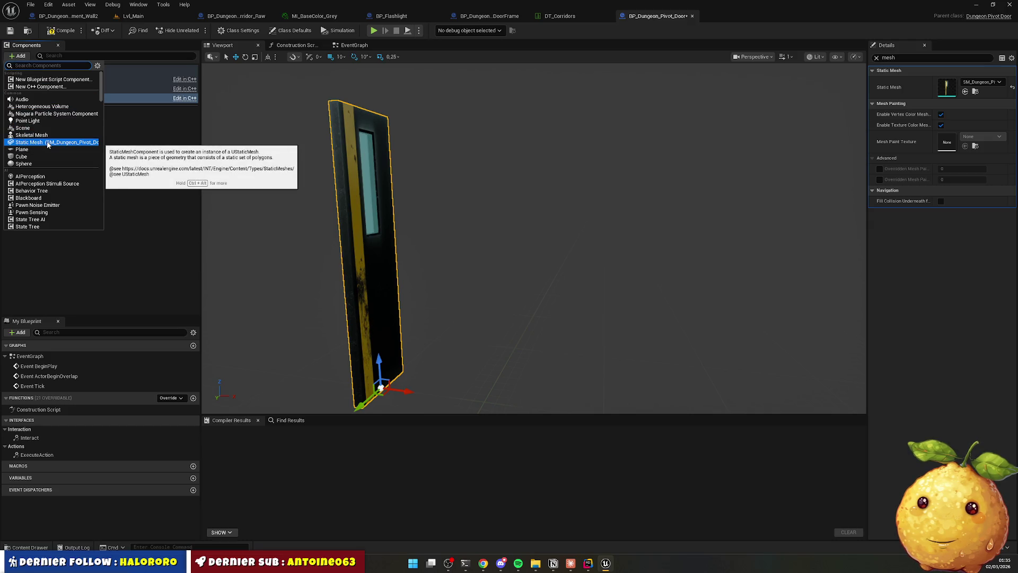
pyautogui.click(47, 142)
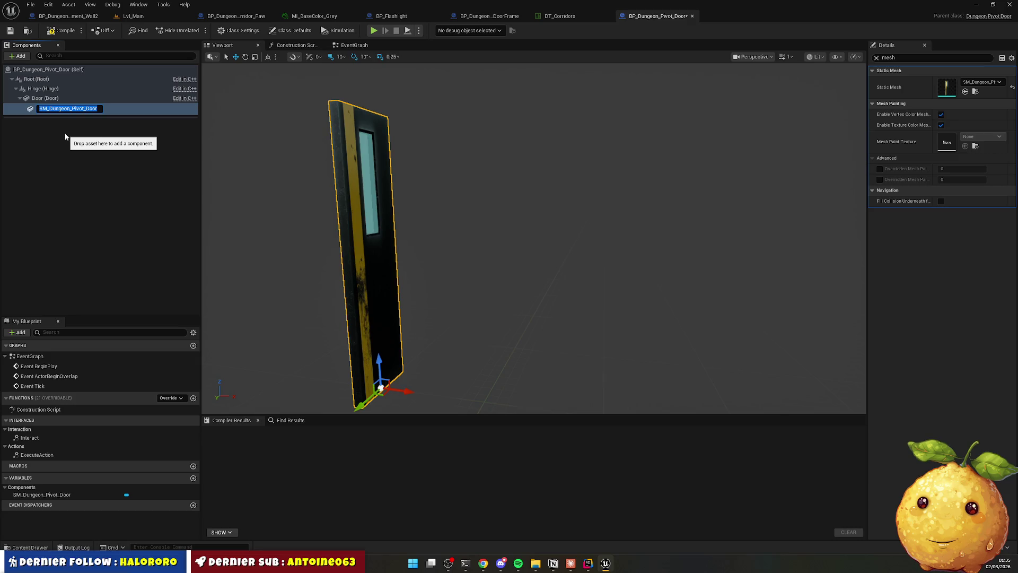
pyautogui.write('le')
pyautogui.press('Return')
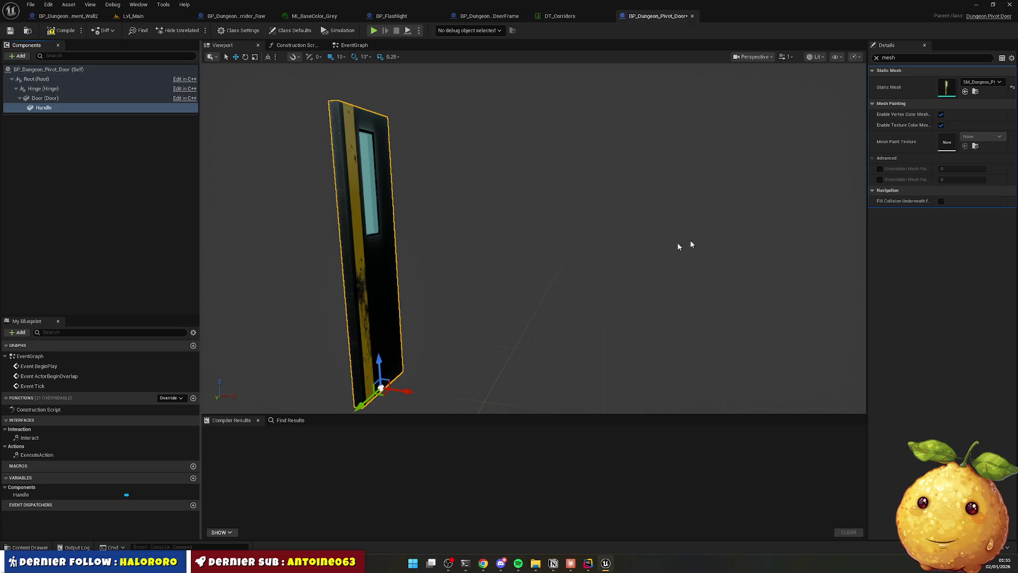
pyautogui.click(38, 108)
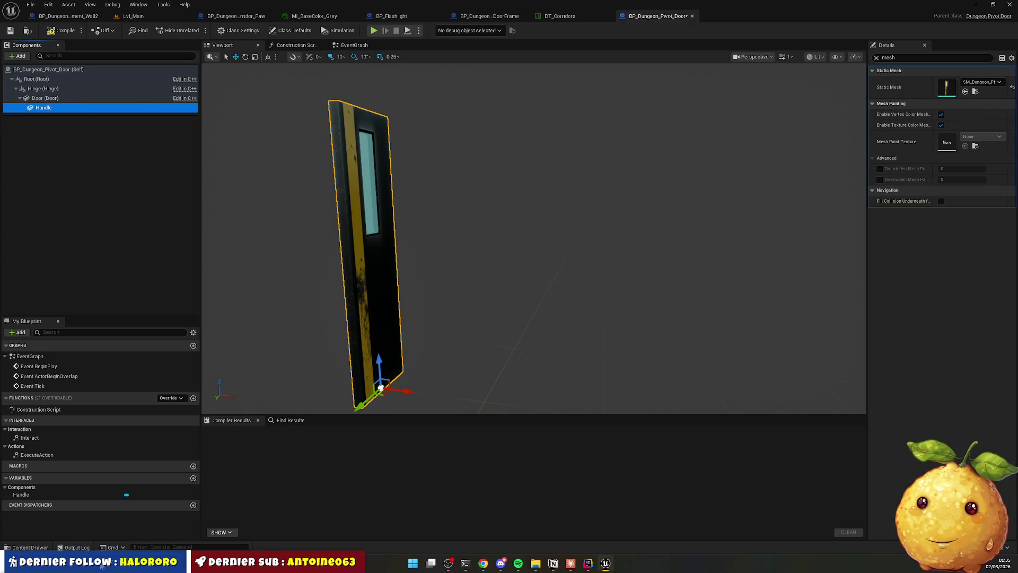
pyautogui.click(975, 91)
pyautogui.moveTo(236, 384)
pyautogui.mouseDown()
pyautogui.moveTo(962, 127)
pyautogui.moveTo(947, 88)
pyautogui.mouseUp()
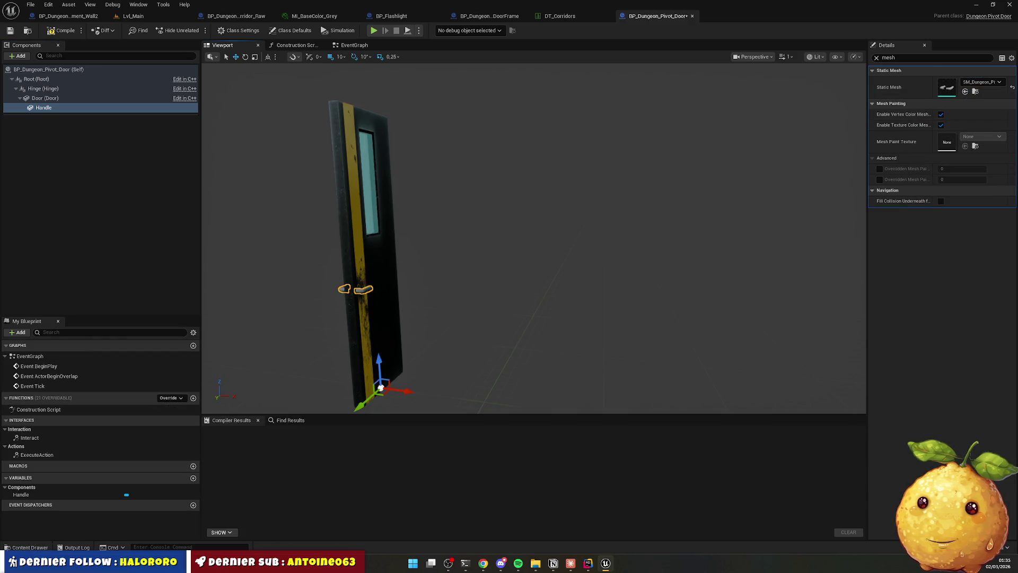
pyautogui.press('f')
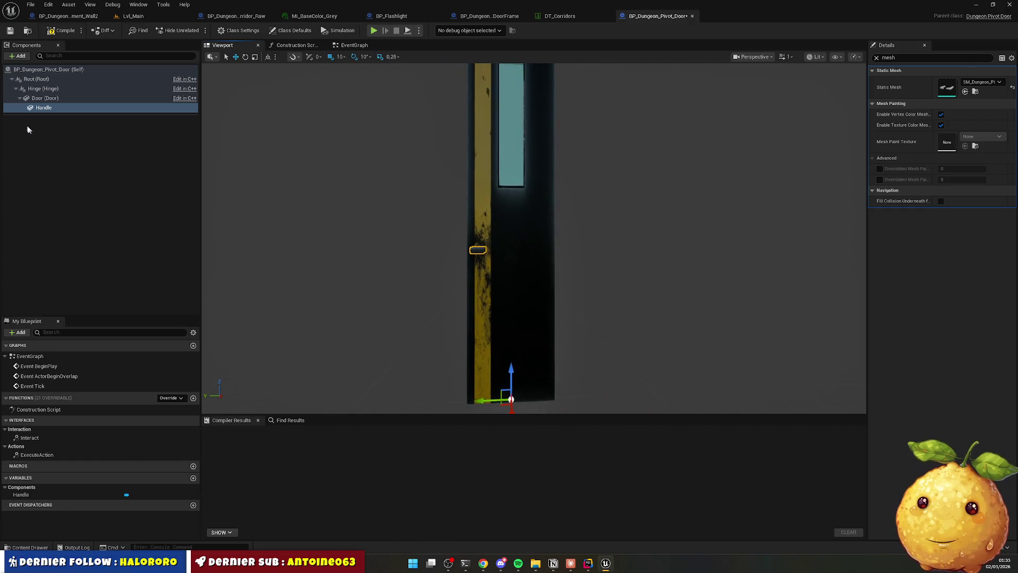
pyautogui.click(48, 69)
pyautogui.click(49, 79)
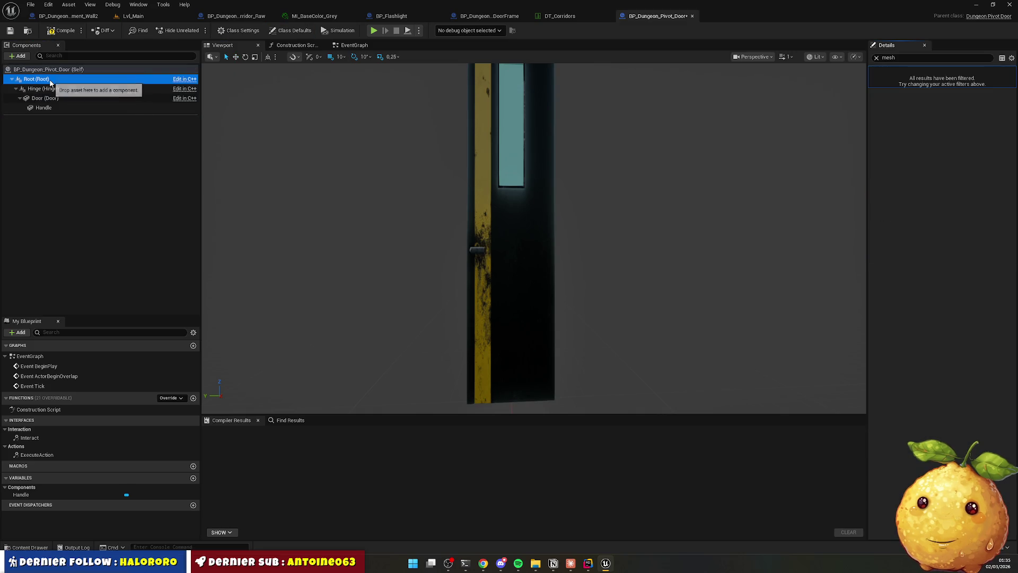
# Set the Door's Y scale to 1.0 in the actor's default properties.
pyautogui.click(873, 58)
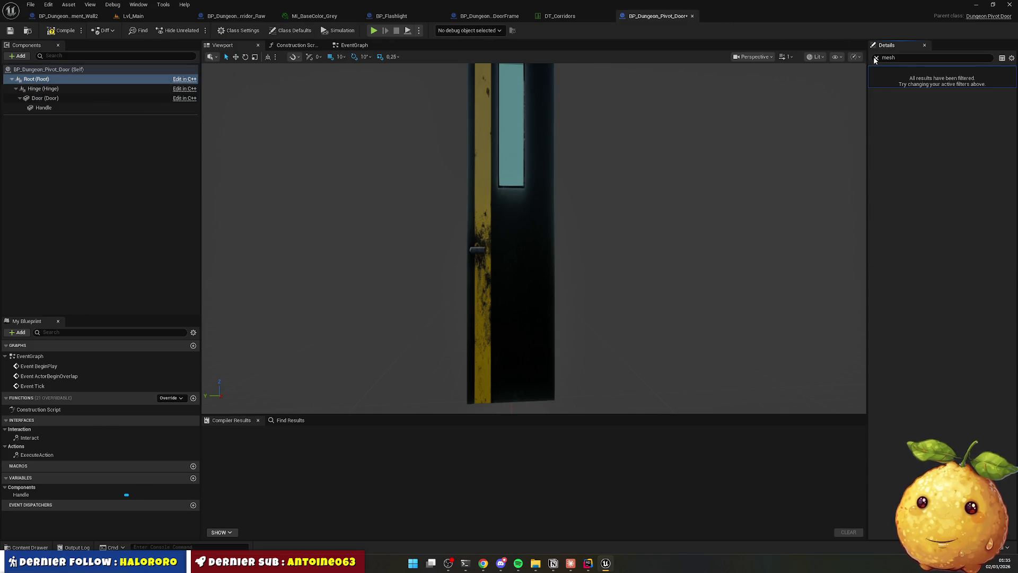
pyautogui.click(65, 69)
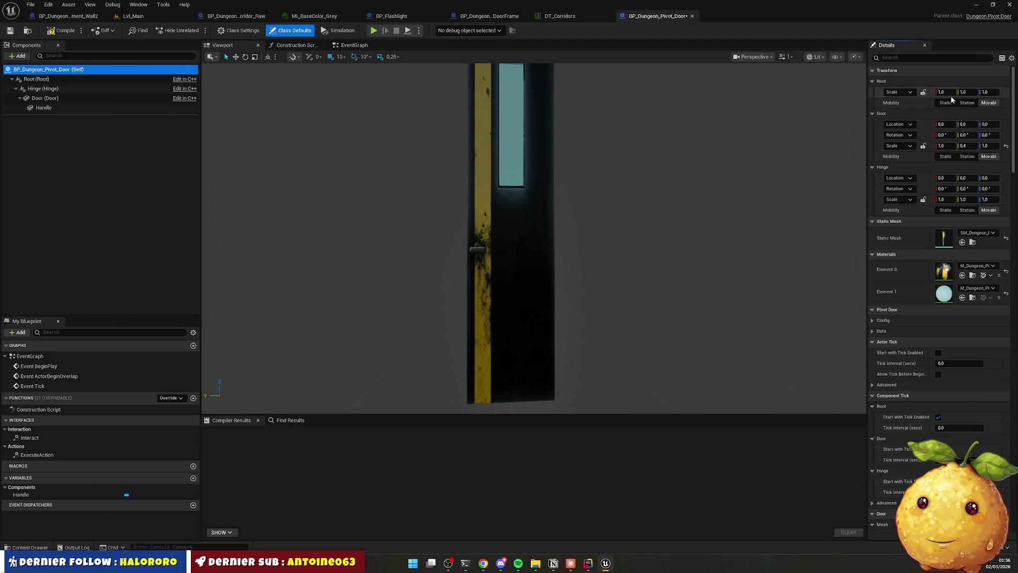
pyautogui.moveTo(867, 183); pyautogui.dragTo(750, 183)
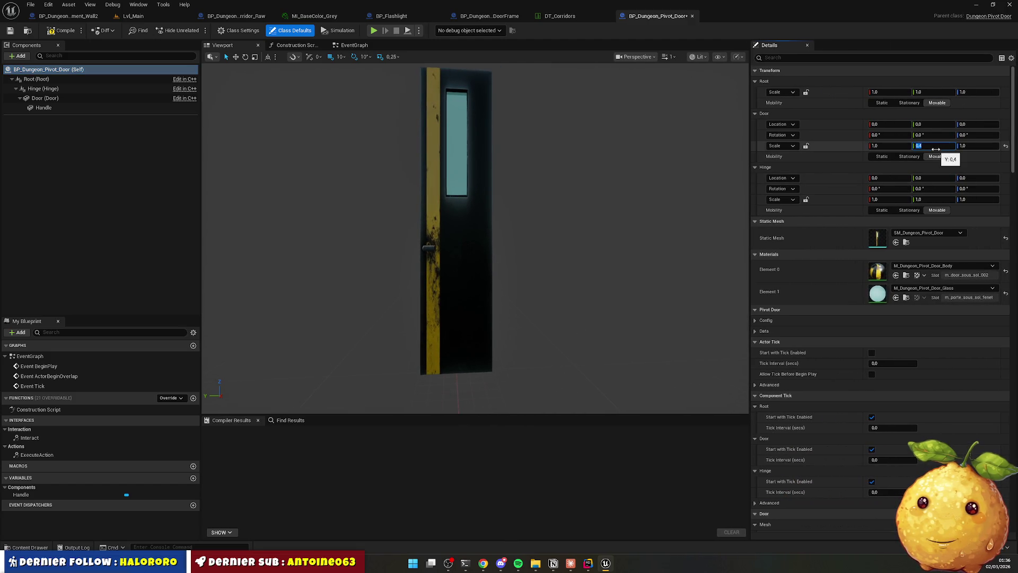
pyautogui.write('1')
pyautogui.press('Return')
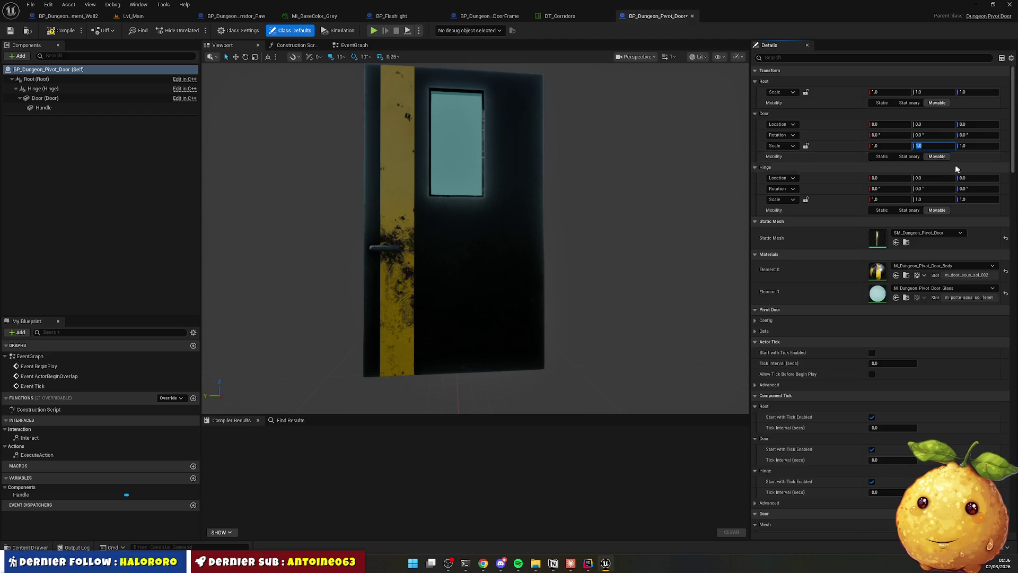
# Review the Hinge, Door and Handle components, then compile and save the blueprint.
pyautogui.click(51, 88)
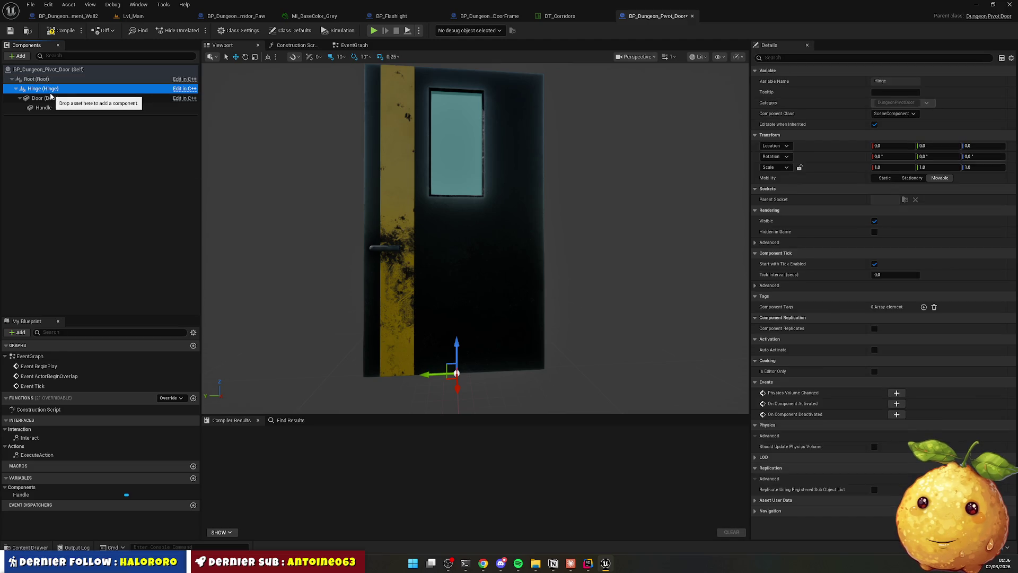
pyautogui.click(49, 99)
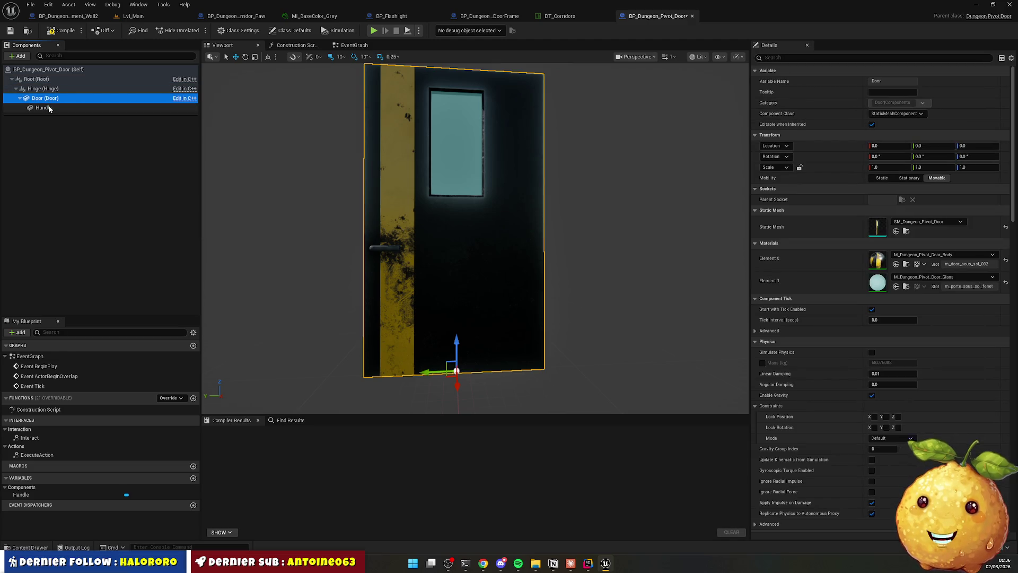
pyautogui.click(66, 107)
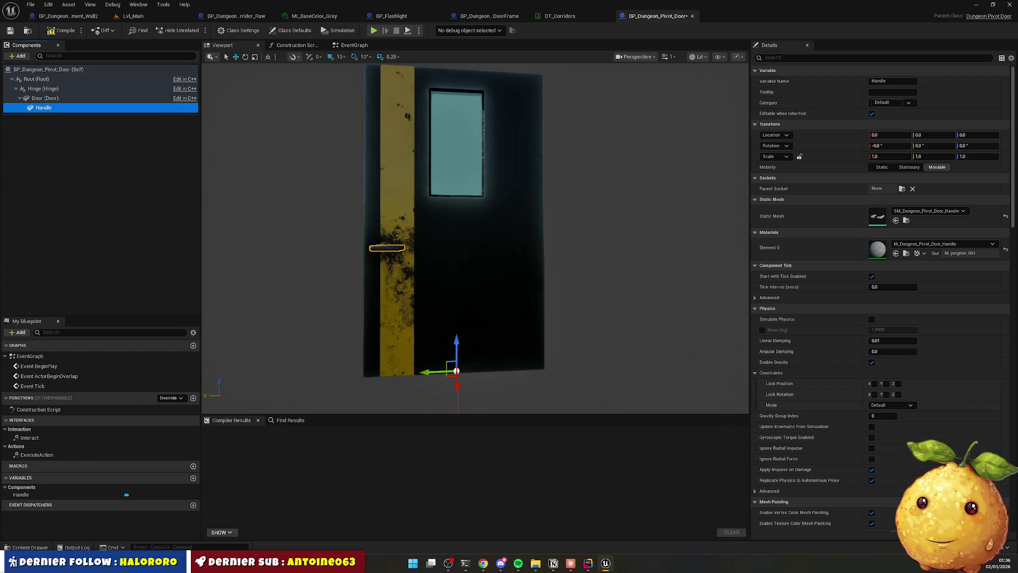
pyautogui.click(63, 31)
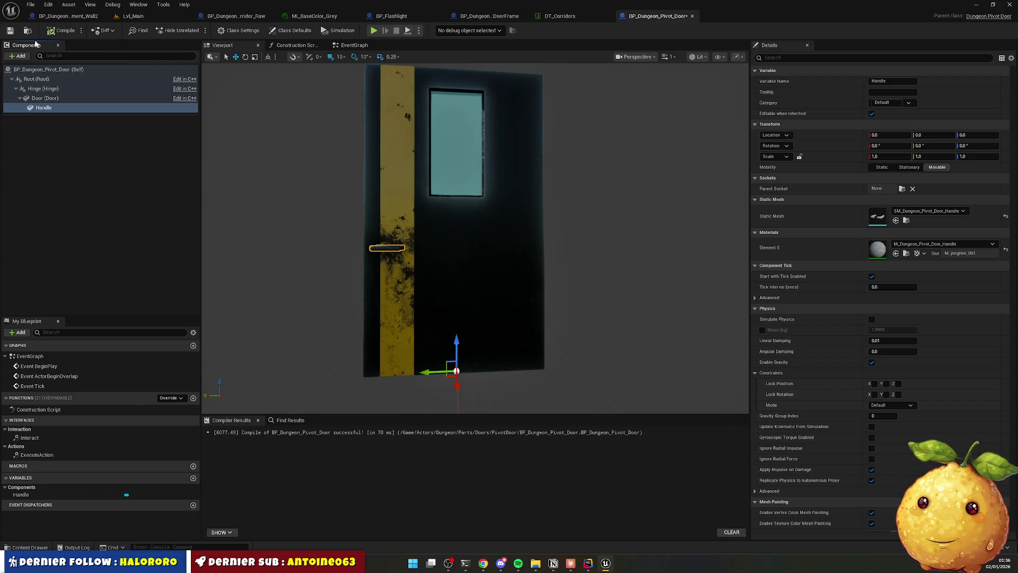
pyautogui.click(10, 31)
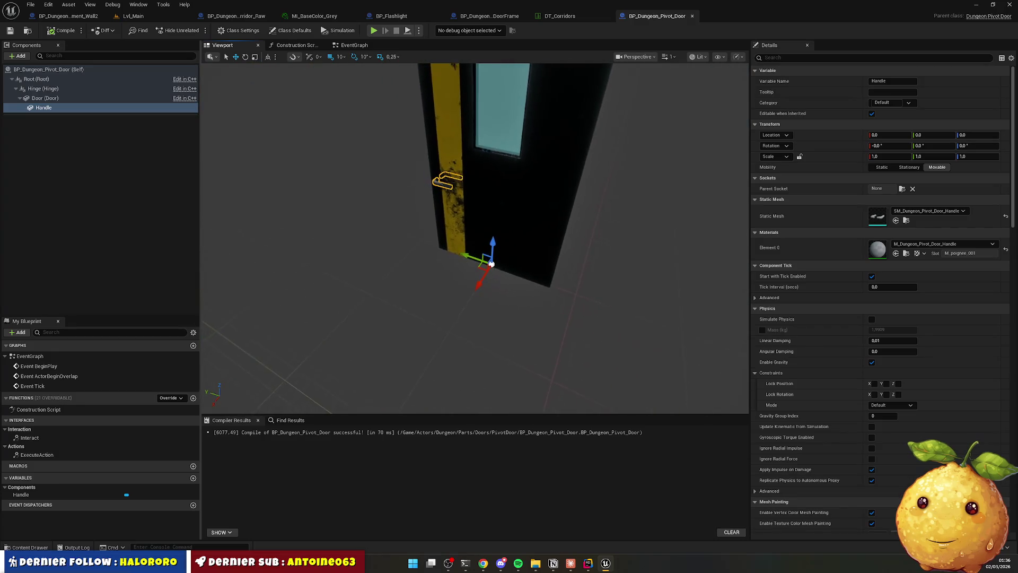
pyautogui.moveTo(475, 238); pyautogui.dragTo(466, 207)
pyautogui.moveTo(477, 239); pyautogui.dragTo(387, 233)
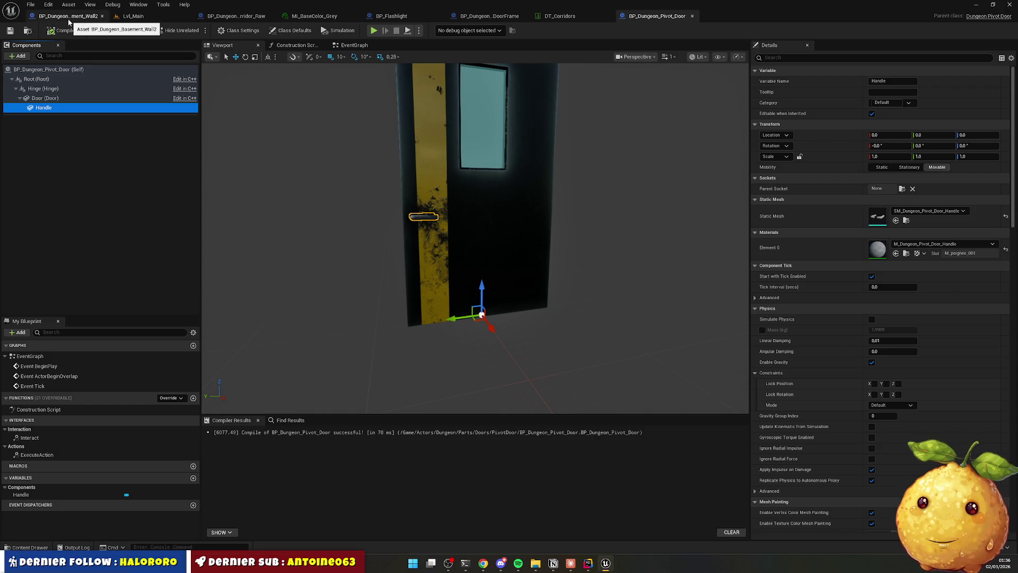
# Run a brief play-test of Lvl_Main and stop it.
pyautogui.click(130, 16)
pyautogui.moveTo(89, 19); pyautogui.dragTo(97, 30)
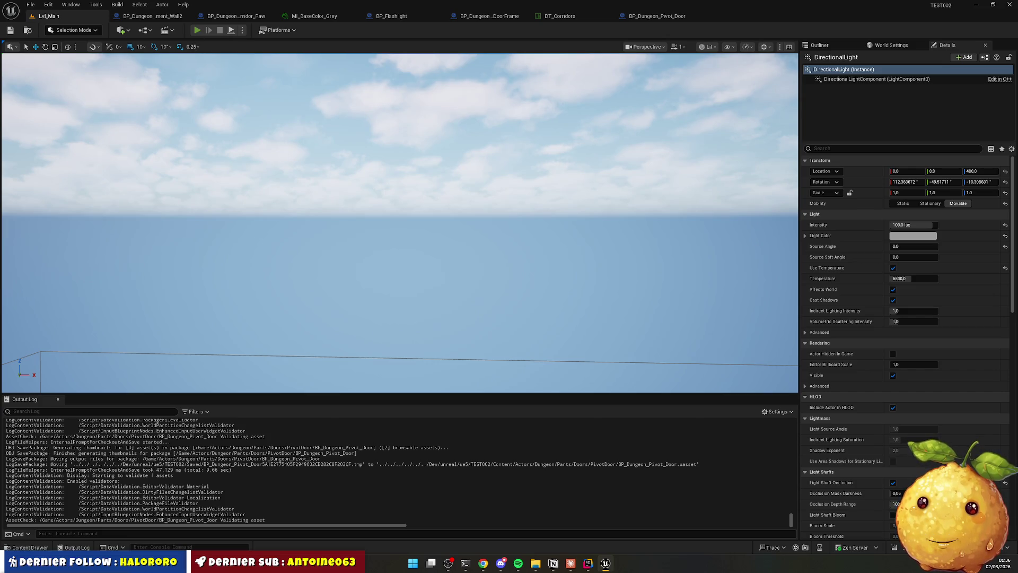
pyautogui.hotkey('alt', 'p')
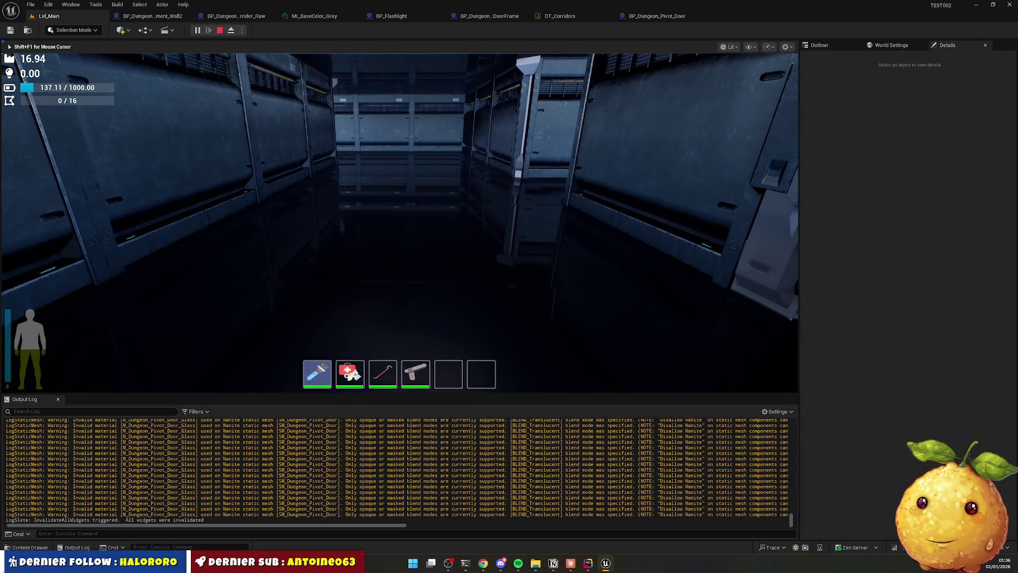
pyautogui.click(236, 16)
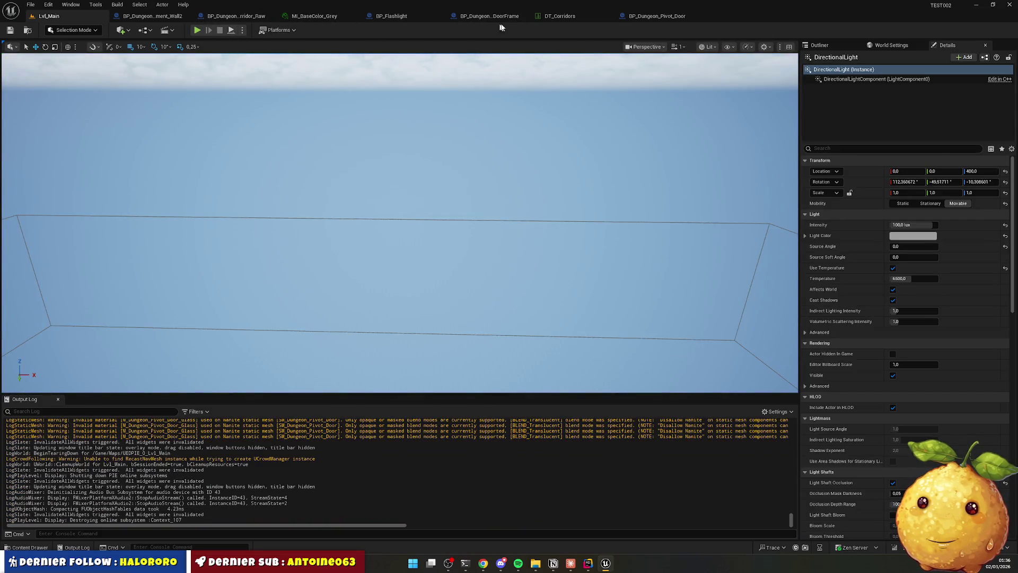
# Check the DT_Corridors Basement row, then start another Lvl_Main play-test.
pyautogui.click(543, 20)
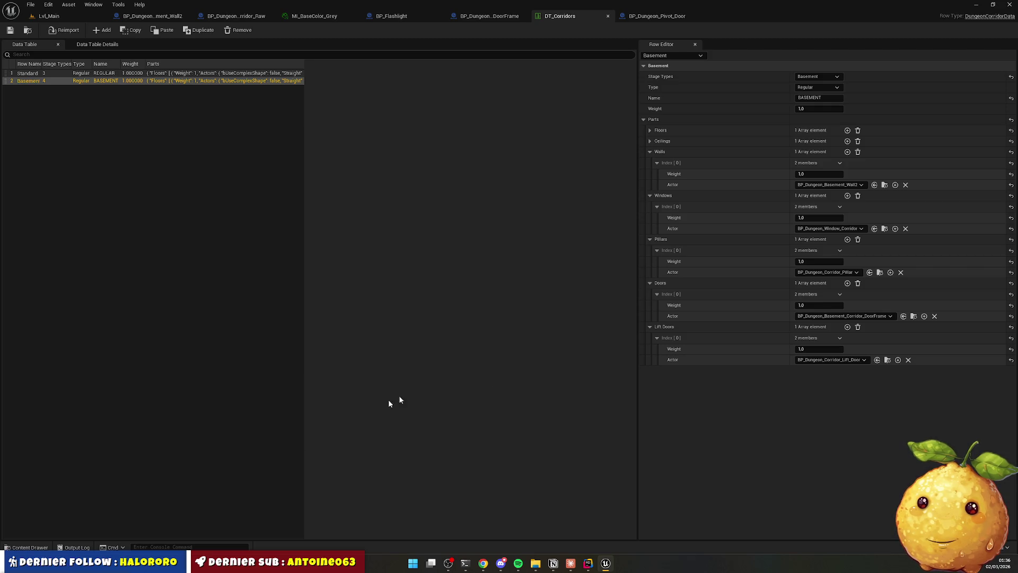
pyautogui.click(47, 16)
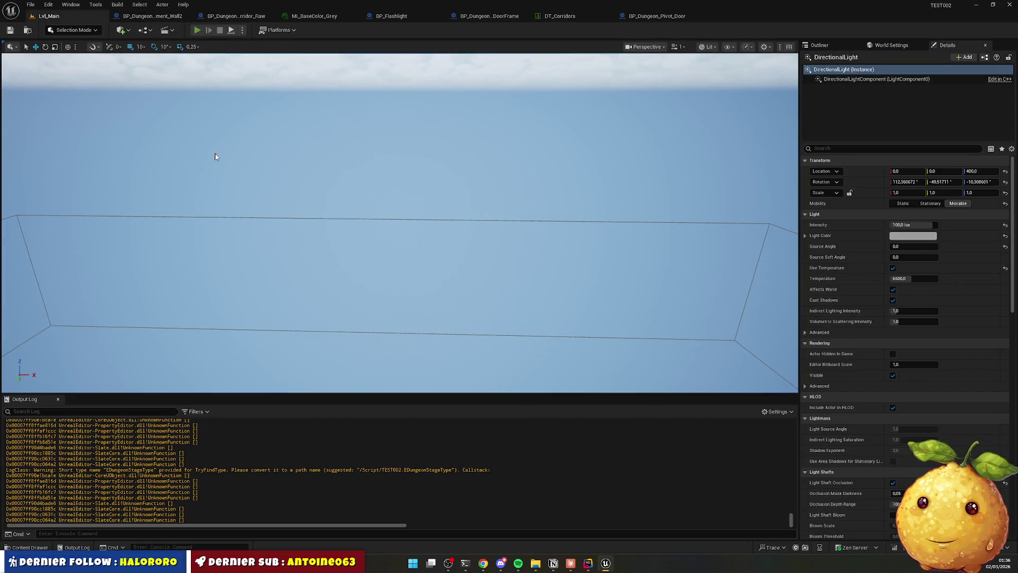
pyautogui.hotkey('alt', 'p')
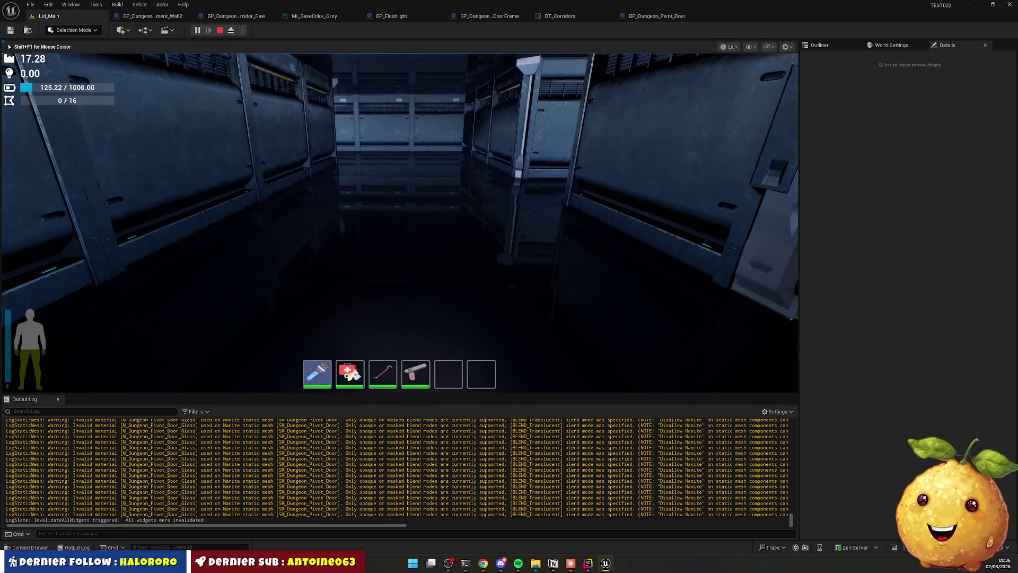
# Walk the play-test through the corridors to the open pivot doorway, then stop and reopen BP_Dungeon_Pivot_Door.
pyautogui.press('w')
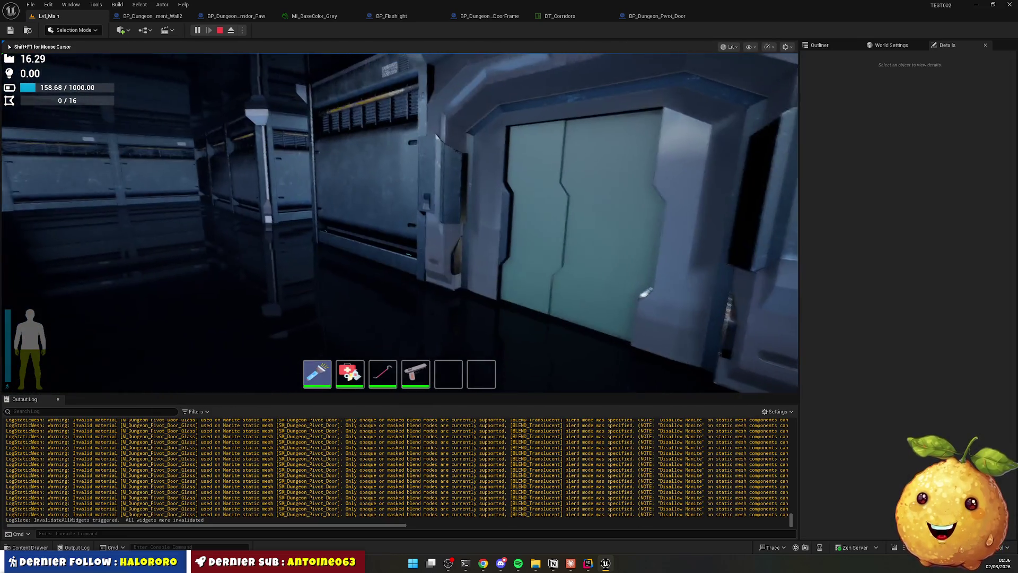
pyautogui.press('w')
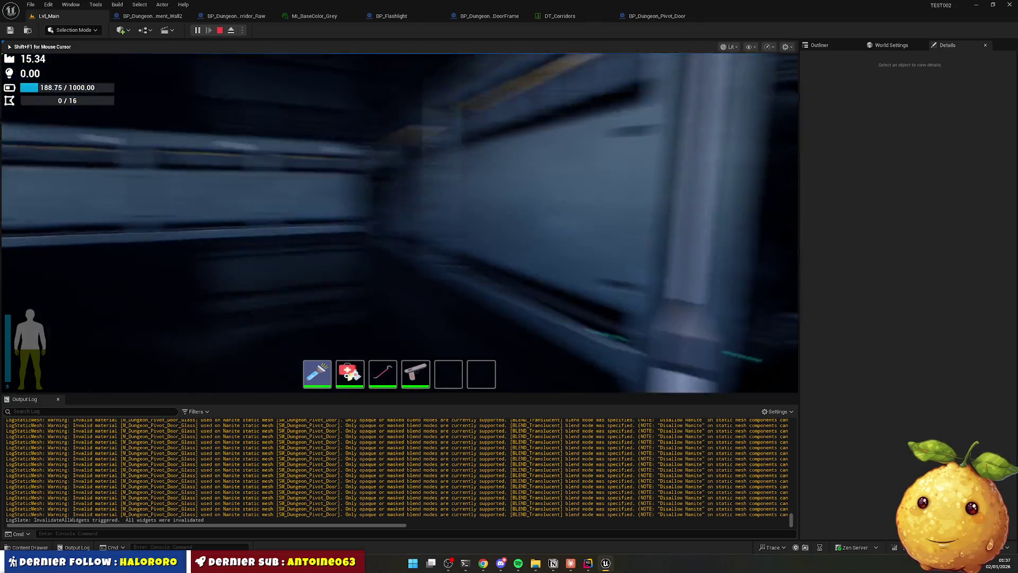
pyautogui.press('w')
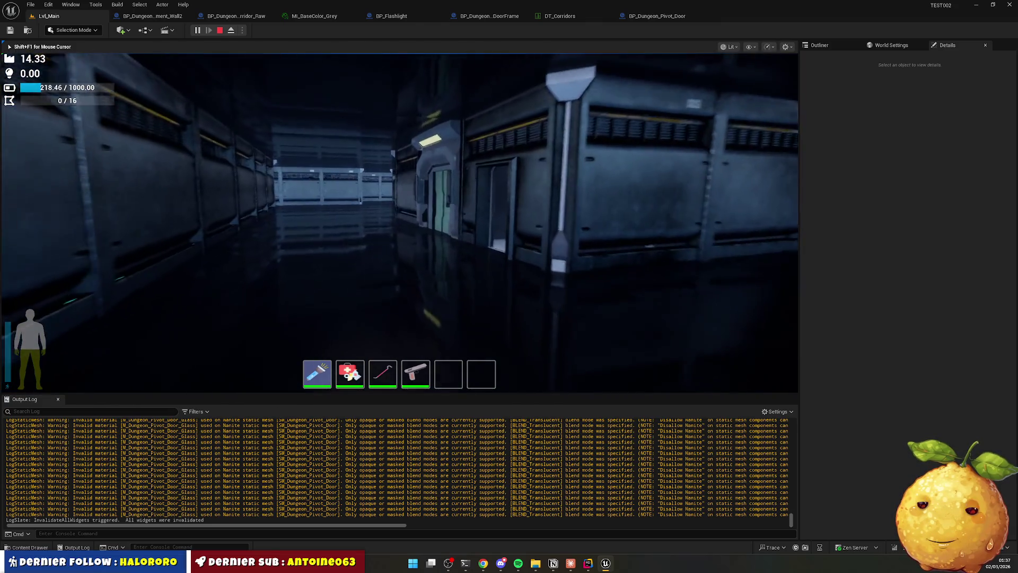
pyautogui.press('w')
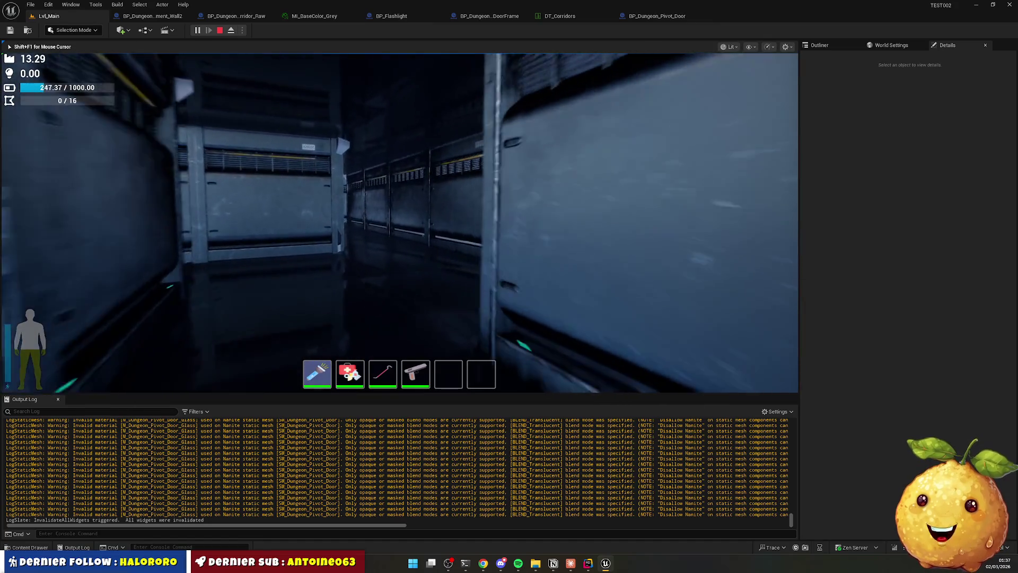
pyautogui.press('w')
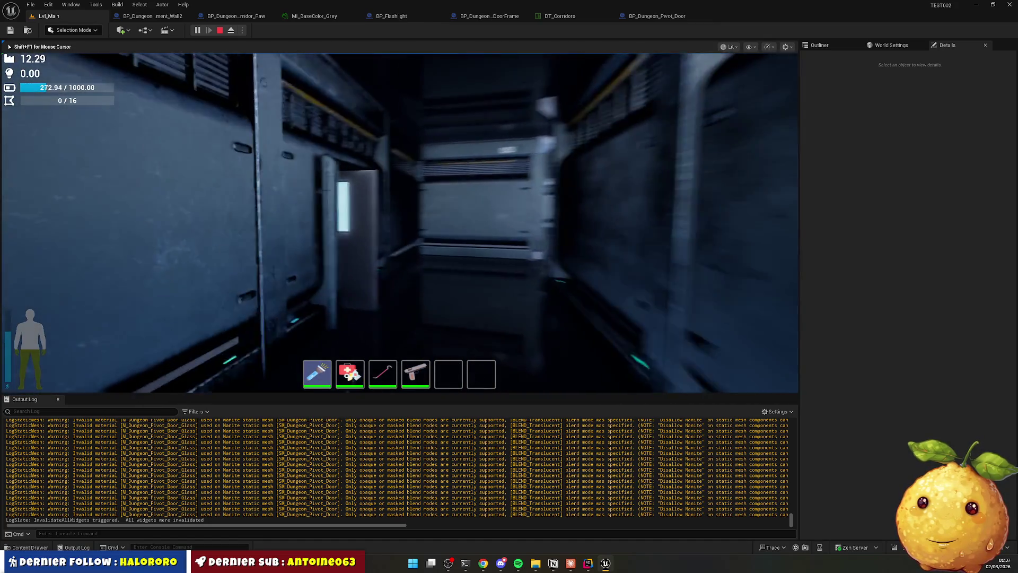
pyautogui.press('w')
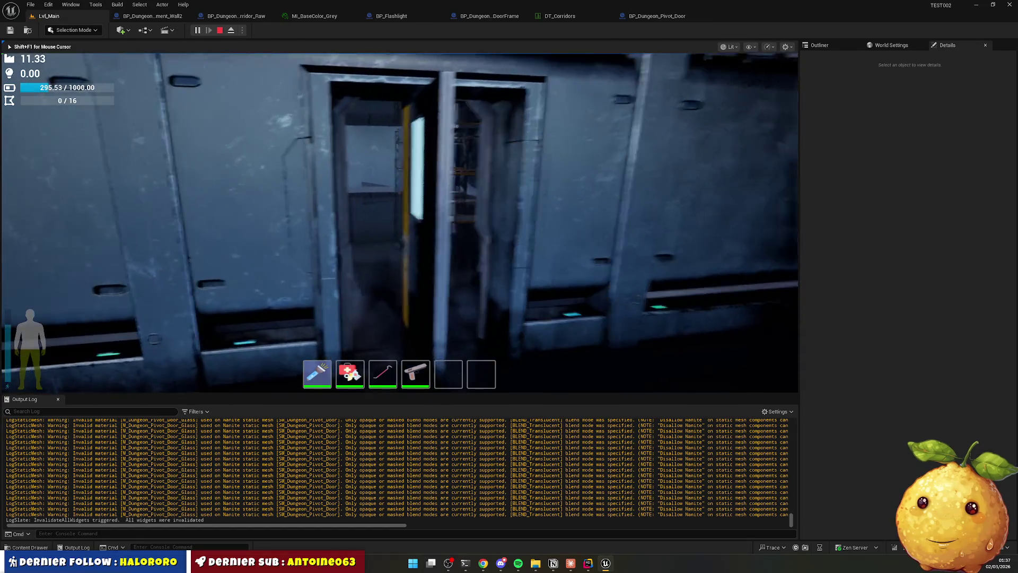
pyautogui.press('w')
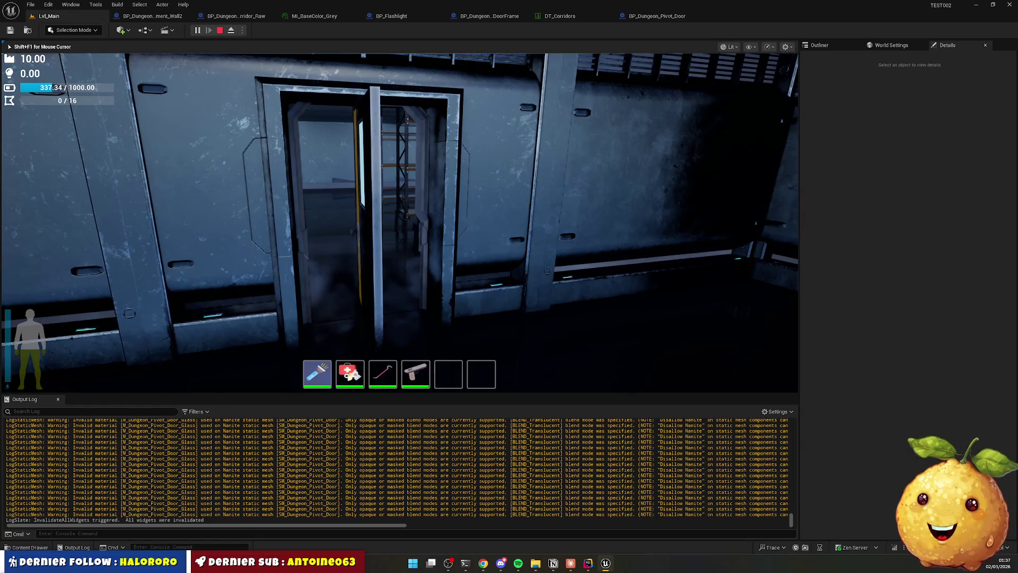
pyautogui.press('Escape')
pyautogui.click(656, 16)
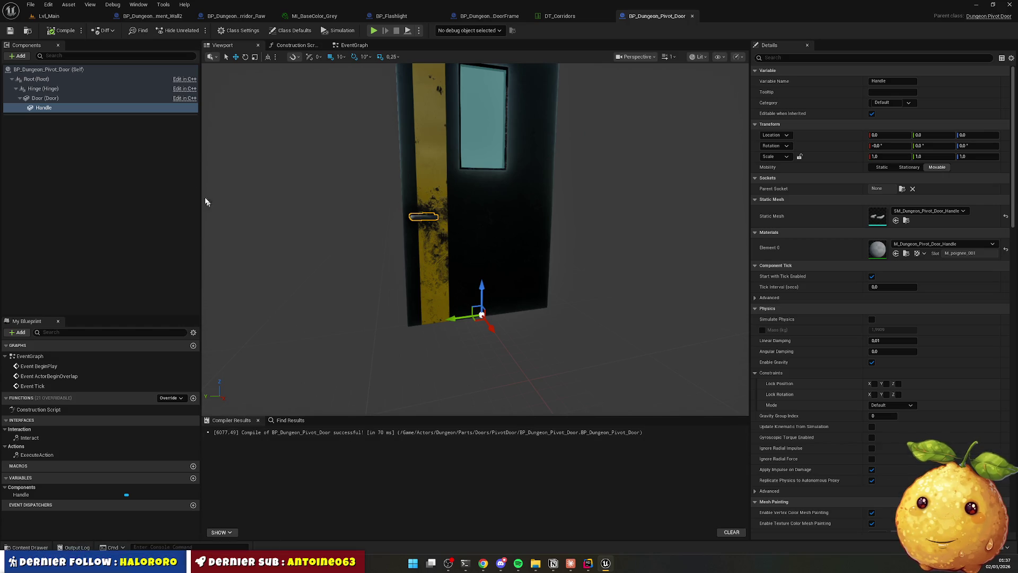
# In Class Defaults, set the Door component's Z rotation to 90, then return to Lvl_Main.
pyautogui.click(39, 69)
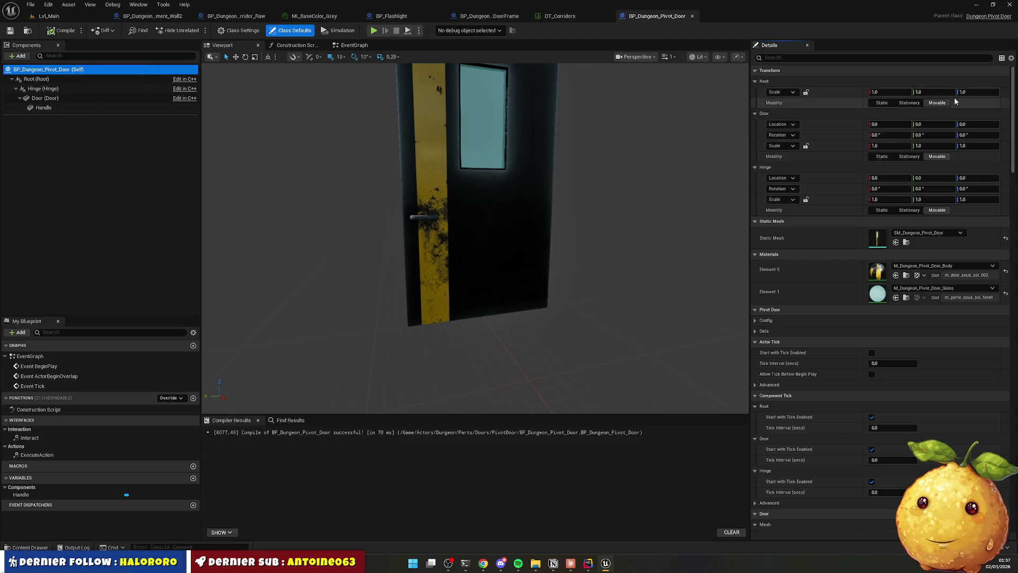
pyautogui.click(977, 136)
pyautogui.write('9')
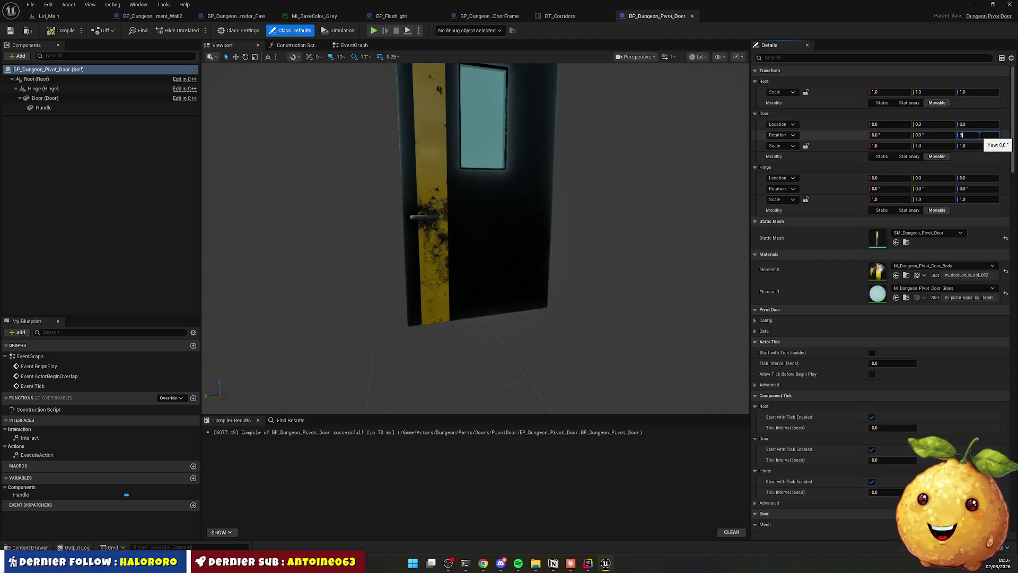
pyautogui.write('0')
pyautogui.press('Return')
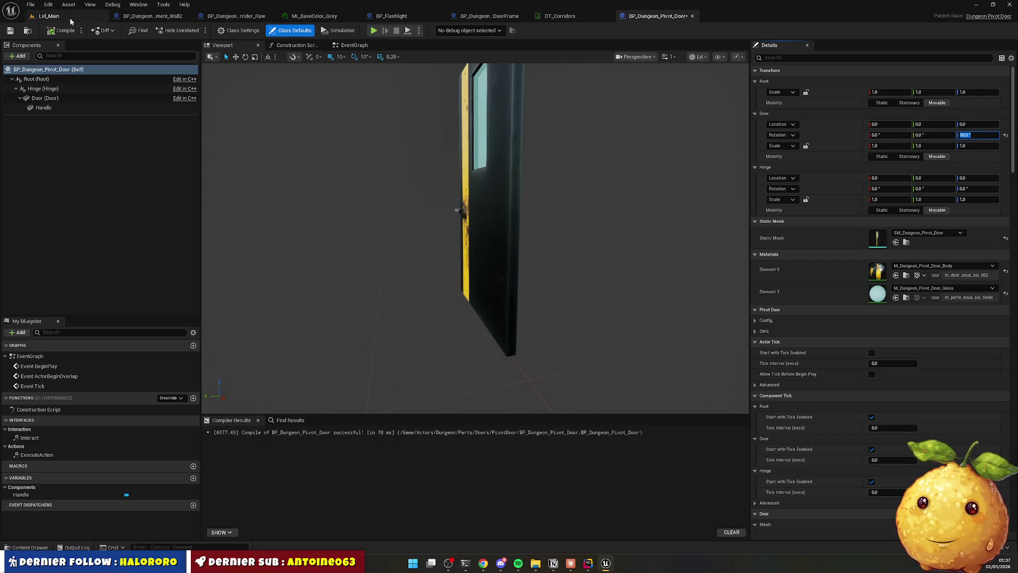
pyautogui.click(49, 16)
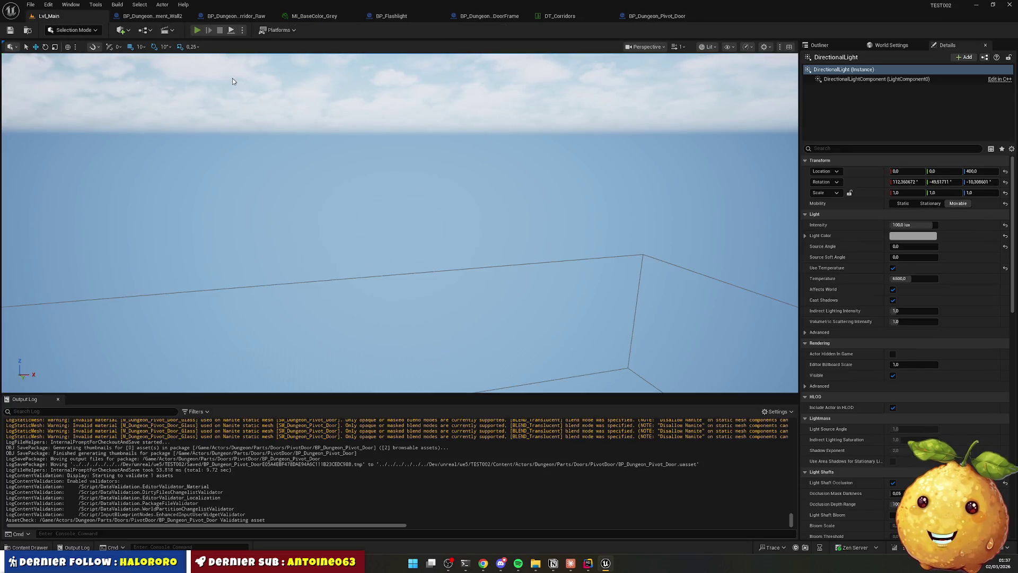
pyautogui.click(197, 30)
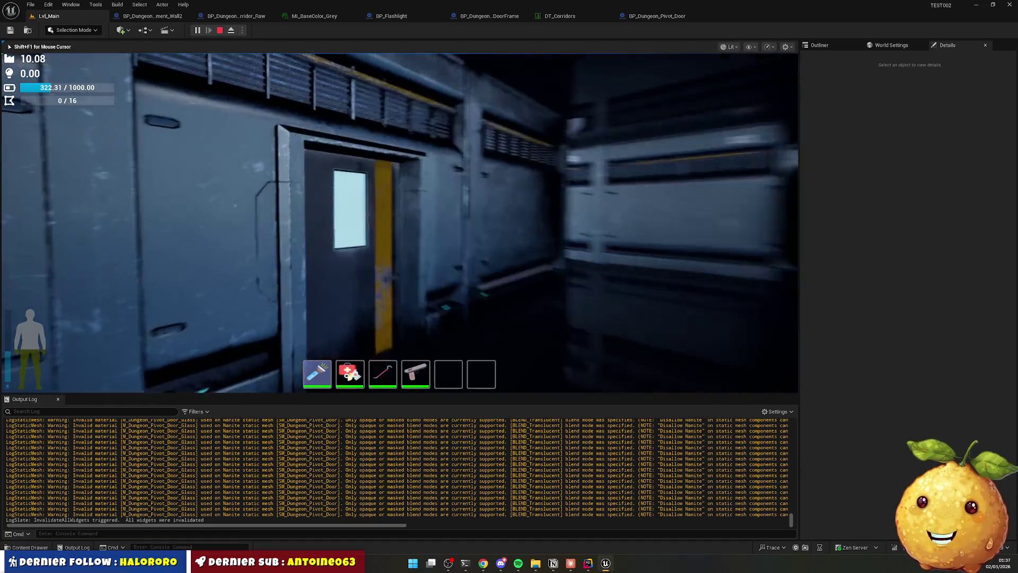
pyautogui.press('e')
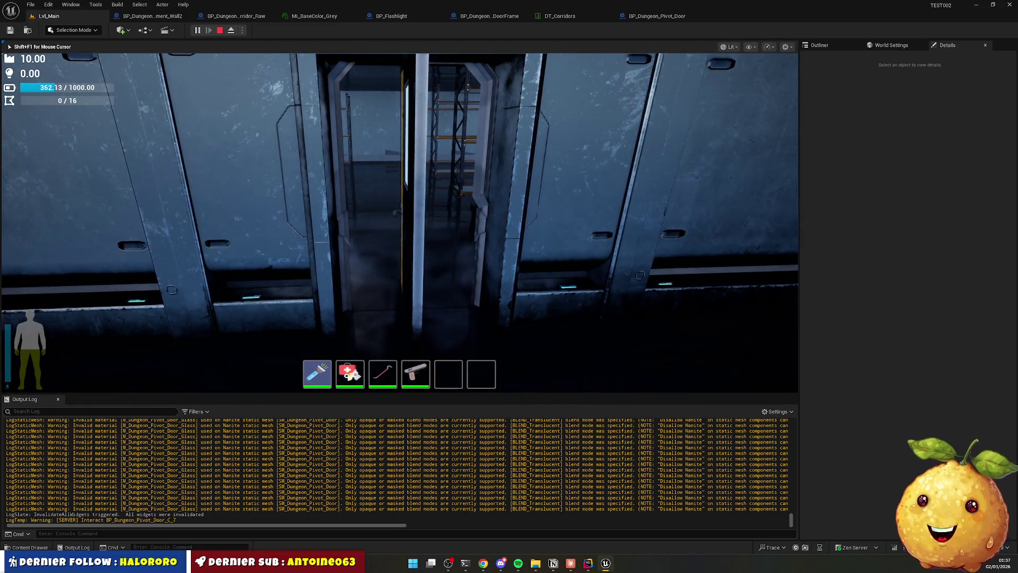
pyautogui.press('e')
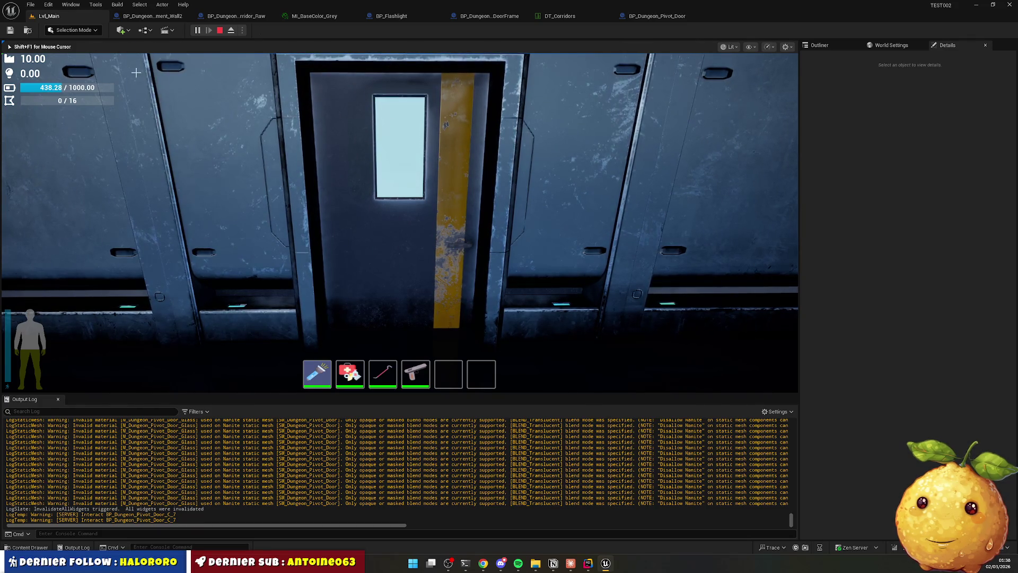
pyautogui.press('Escape')
pyautogui.press('super')
pyautogui.press('Escape')
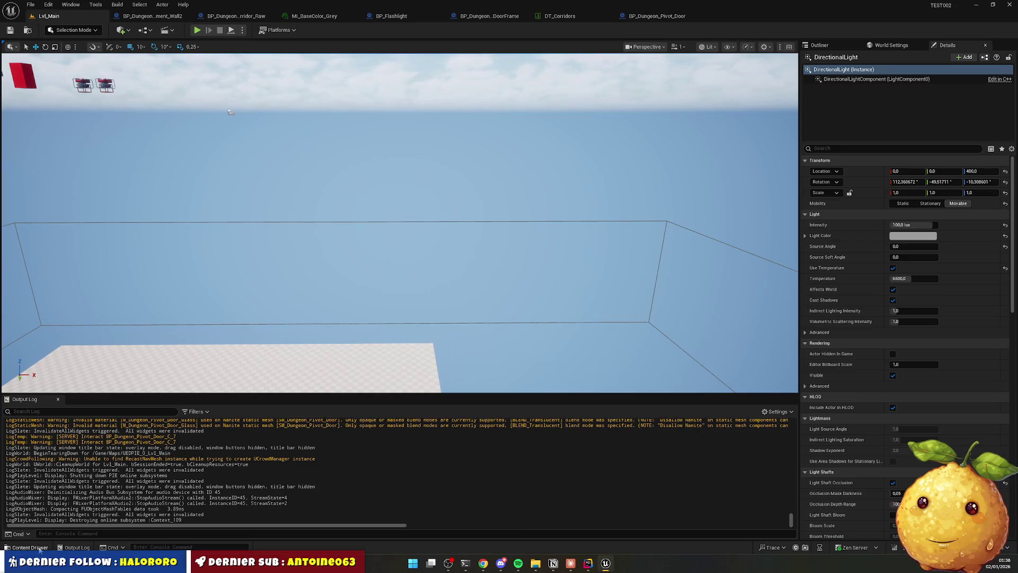
# Open the backup SM_Dungeon_Pivot_Door mesh from PivotDoor/BCK/Meshes to inspect it.
pyautogui.click(36, 548)
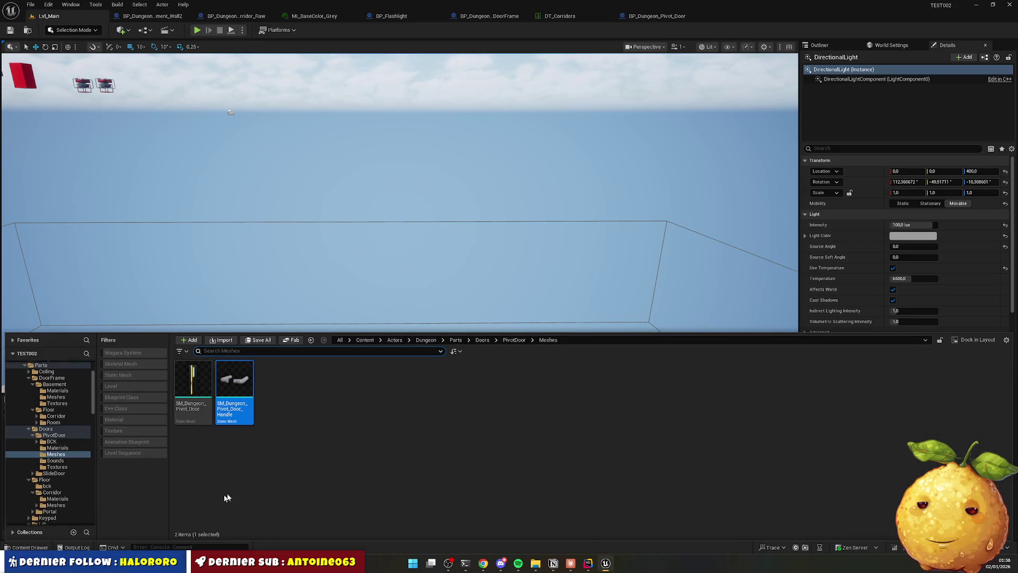
pyautogui.click(515, 339)
pyautogui.doubleClick(193, 379)
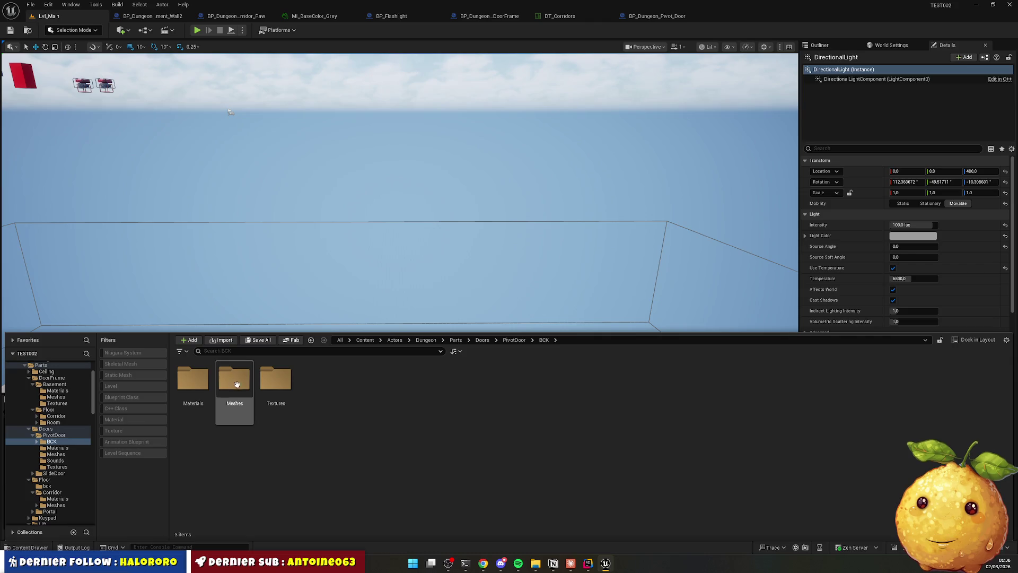
pyautogui.doubleClick(237, 383)
pyautogui.click(185, 374)
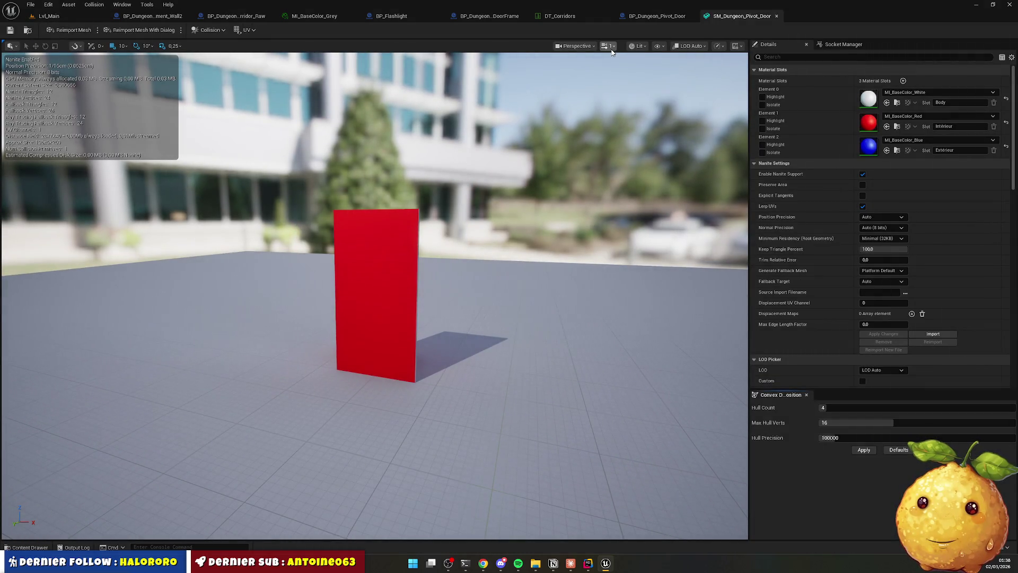
pyautogui.click(657, 47)
pyautogui.click(699, 171)
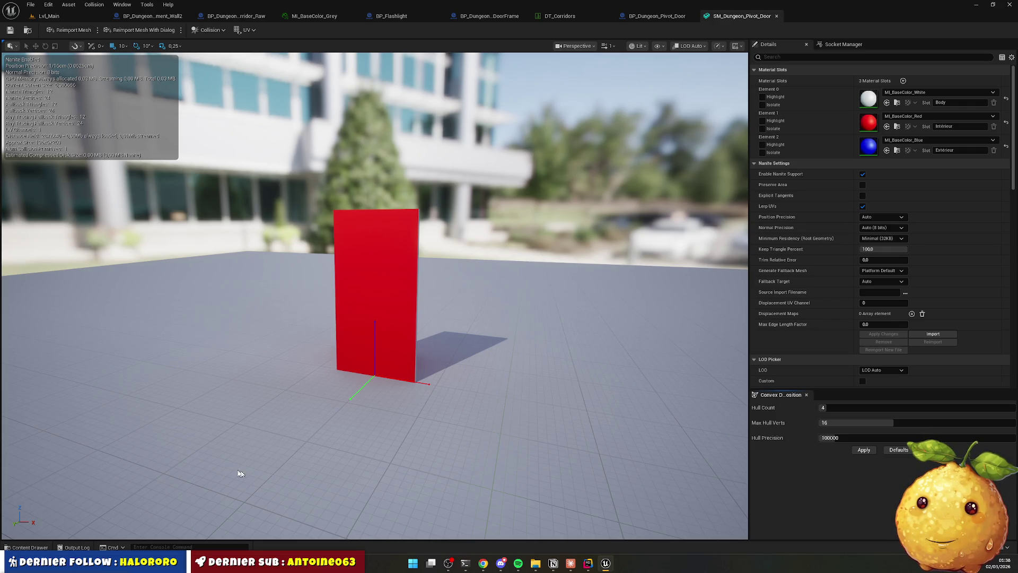
# Return to Lvl_Main with the content drawer showing the PivotDoor Meshes folder.
pyautogui.click(19, 549)
pyautogui.hotkey('alt', 'Left')
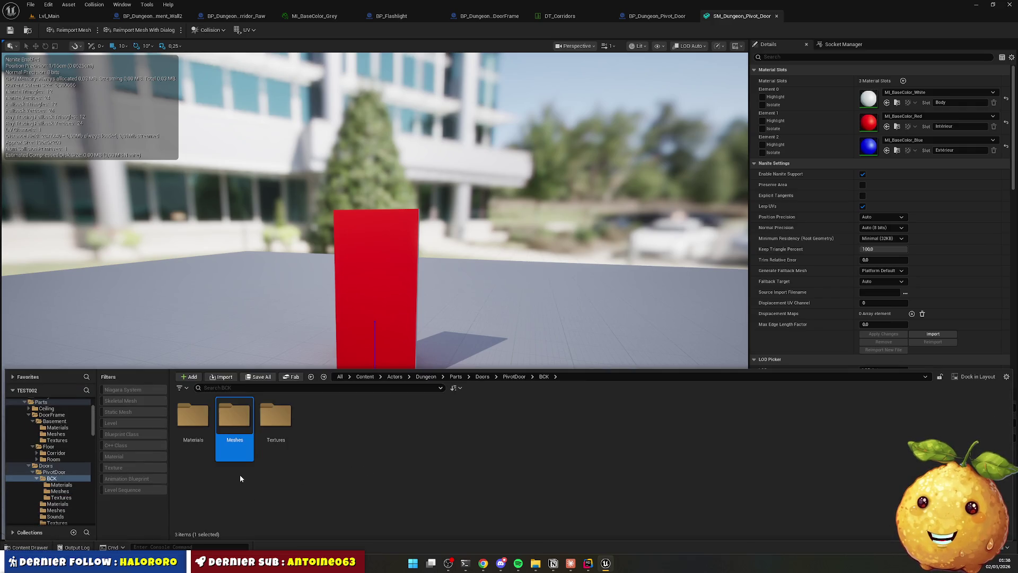
pyautogui.hotkey('alt', 'Left')
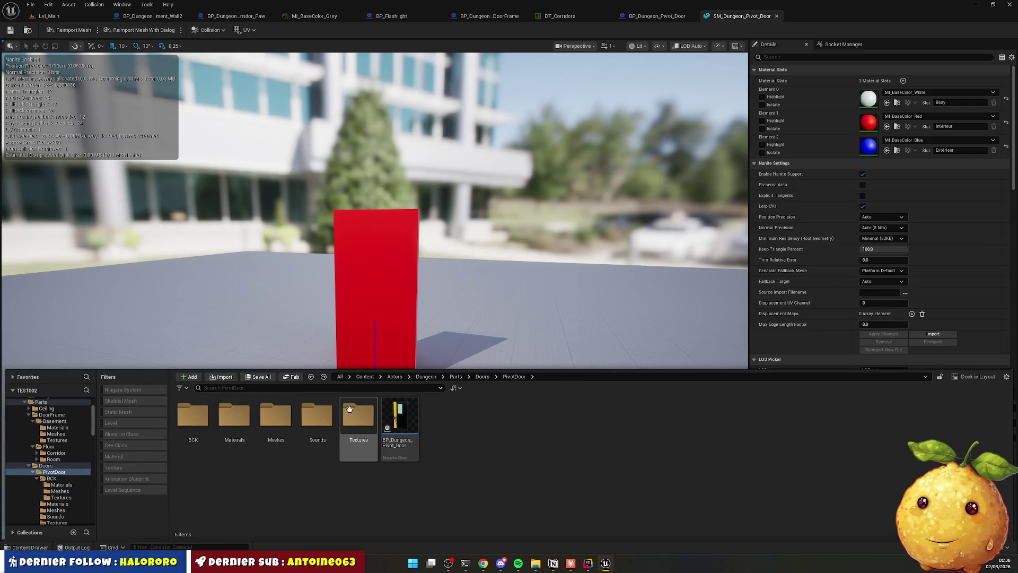
pyautogui.click(49, 16)
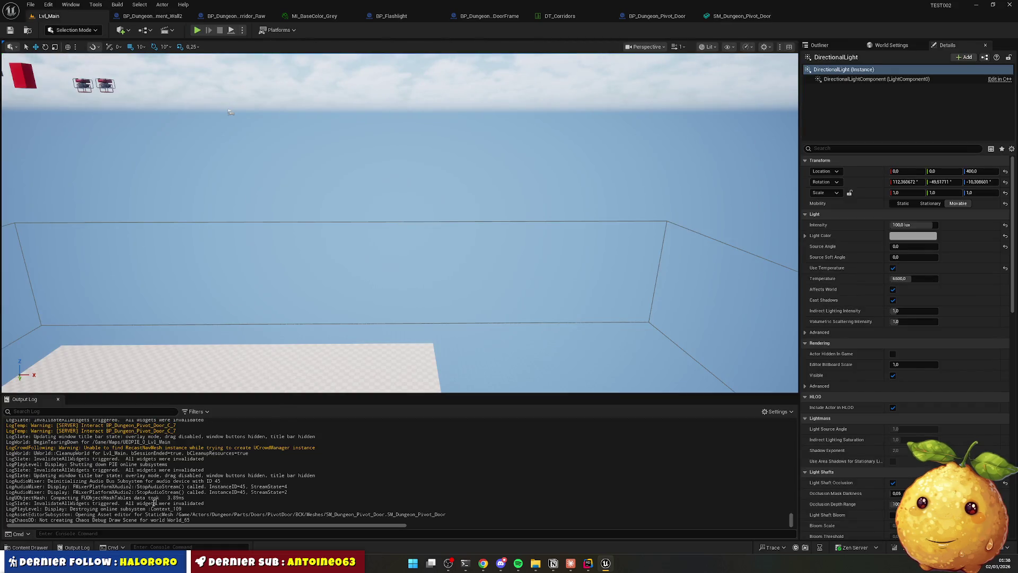
pyautogui.click(30, 547)
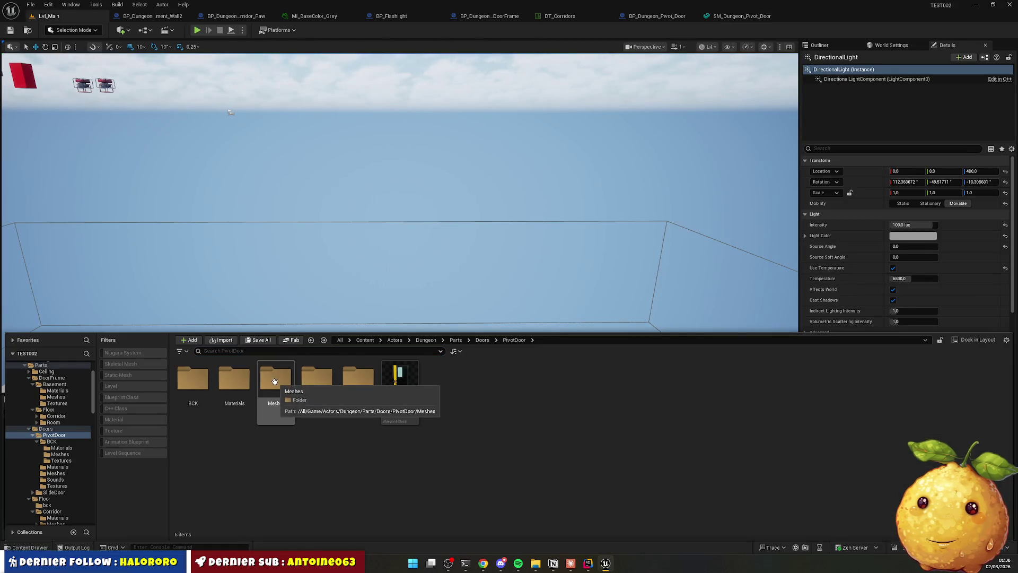
pyautogui.doubleClick(274, 381)
# Drag SM_Dungeon_Pivot_Door into the Lvl_Main viewport and frame the view on it.
pyautogui.moveTo(193, 381)
pyautogui.mouseDown()
pyautogui.moveTo(341, 272)
pyautogui.moveTo(328, 279)
pyautogui.mouseUp()
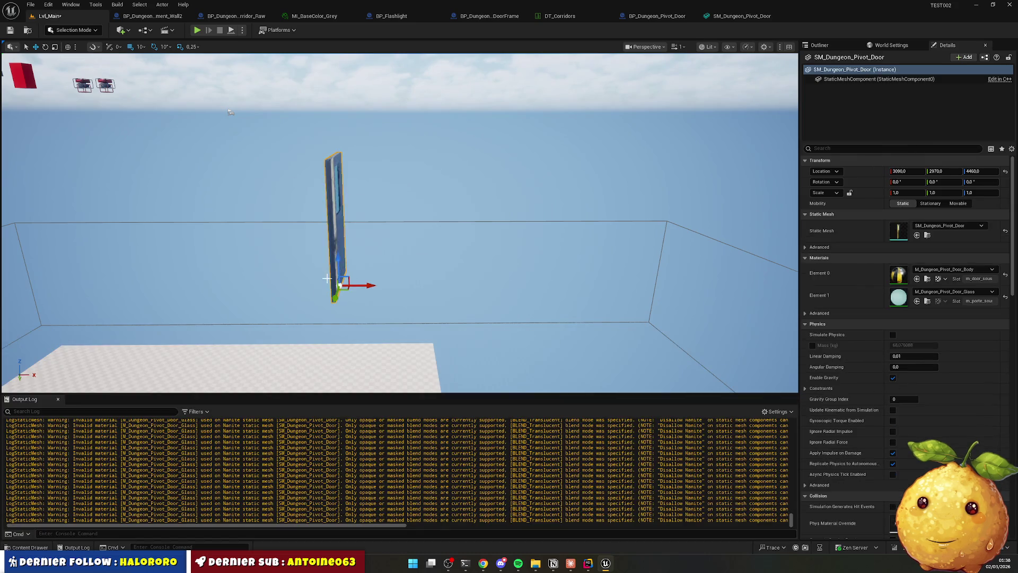
pyautogui.moveTo(389, 240); pyautogui.dragTo(350, 273)
pyautogui.press('f')
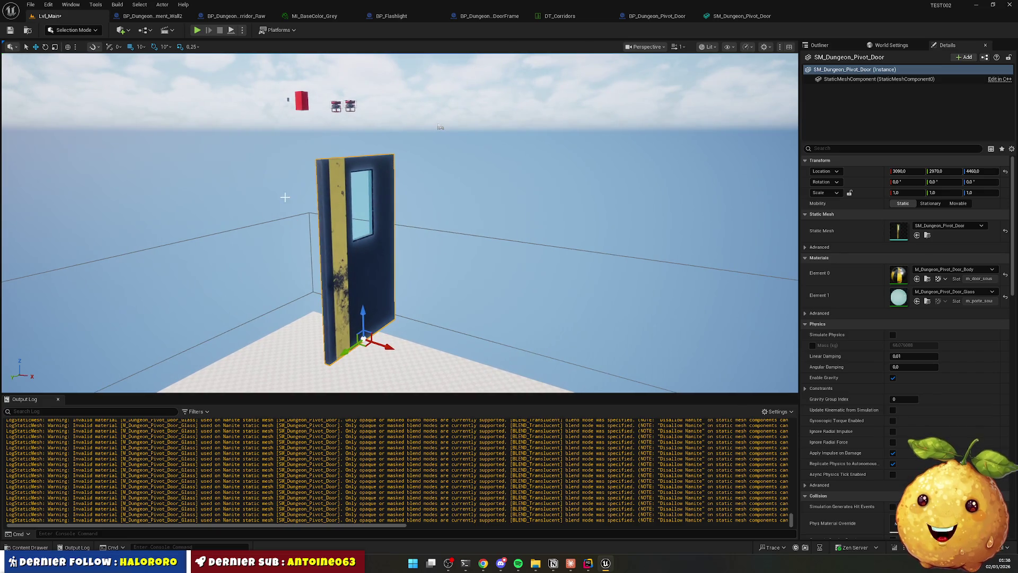
pyautogui.click(79, 31)
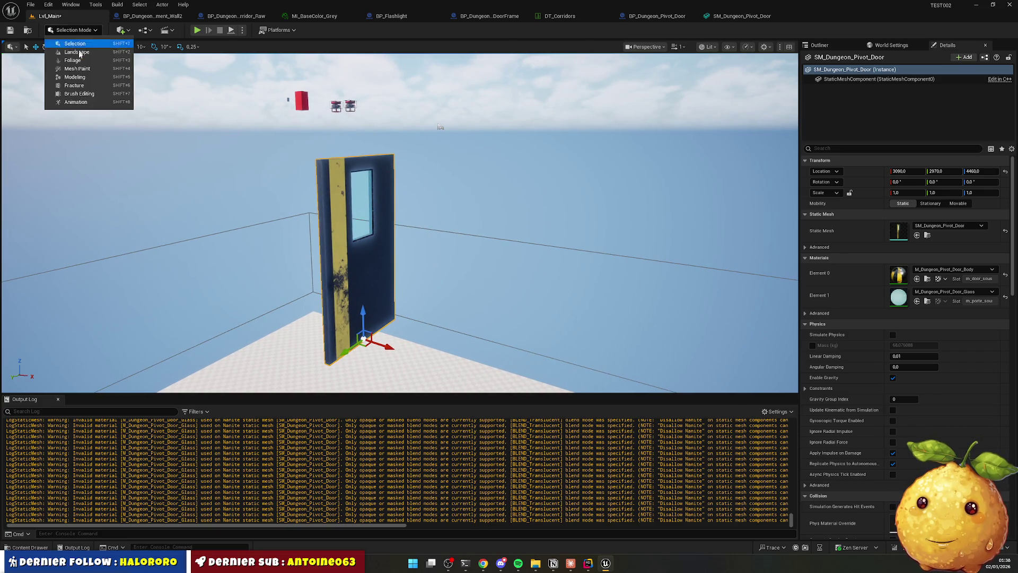
# Start Modeling Mode's XForm Edit Pivot tool on the door and snap the pivot to its right side.
pyautogui.click(84, 77)
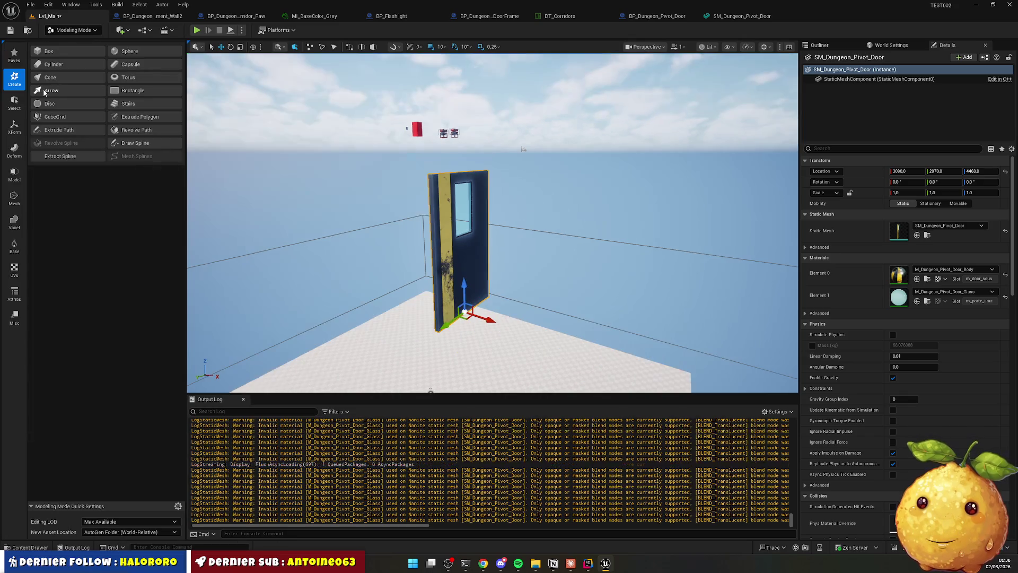
pyautogui.click(14, 127)
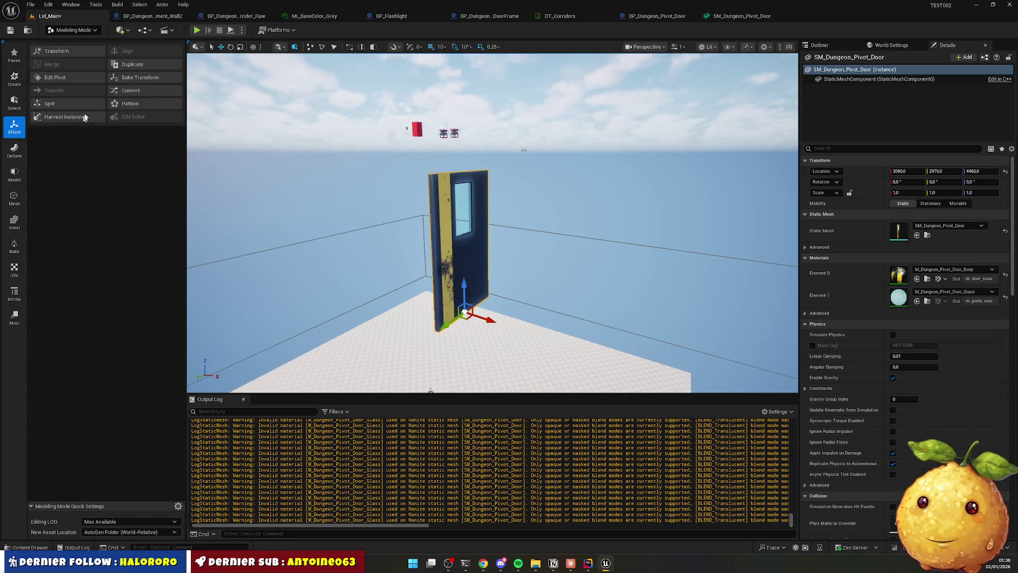
pyautogui.click(58, 77)
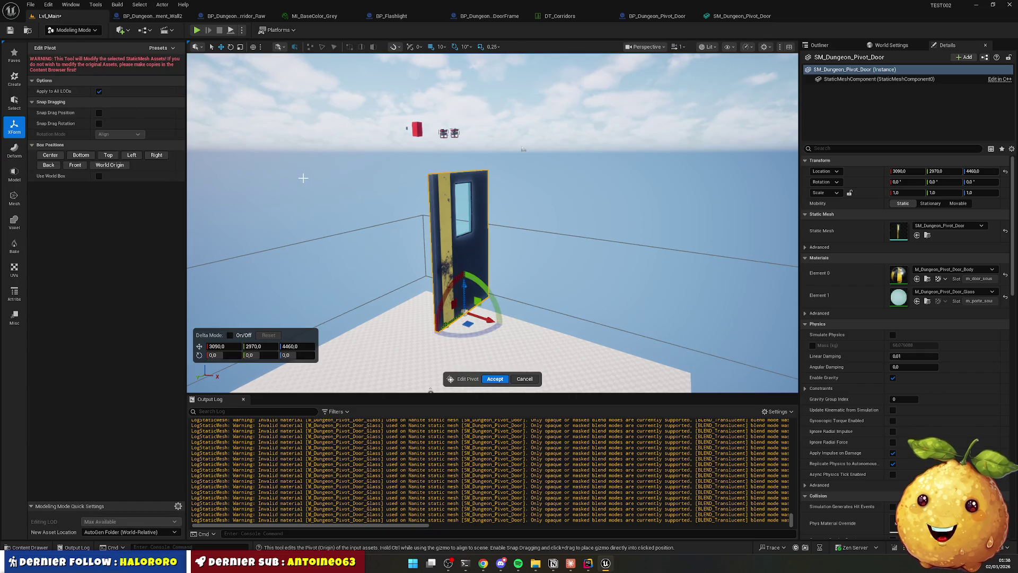
pyautogui.click(155, 156)
pyautogui.moveTo(493, 239)
pyautogui.mouseDown()
pyautogui.moveTo(434, 233)
pyautogui.moveTo(435, 206)
pyautogui.mouseUp()
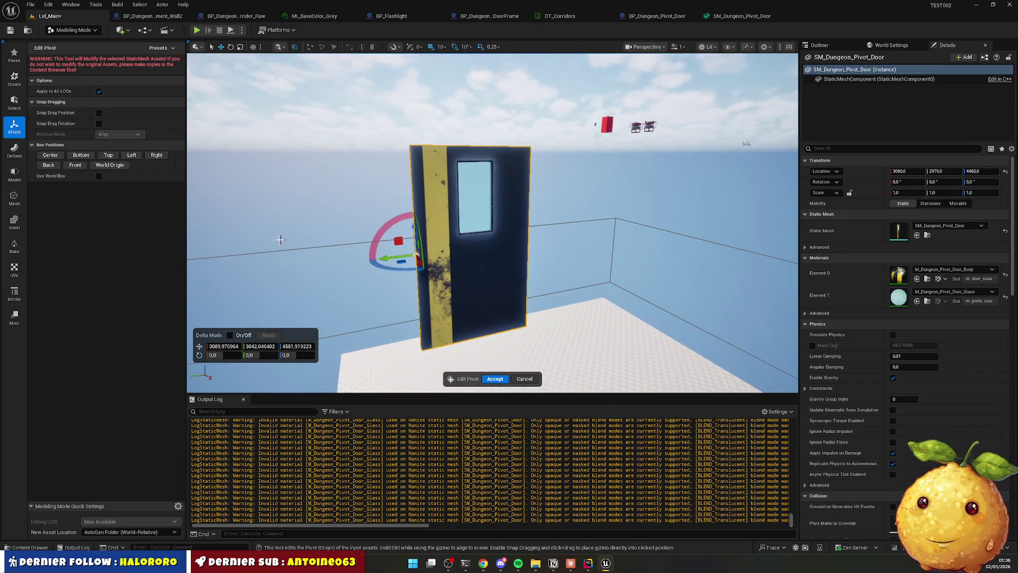
# Try back, side and middle pivot positions, settle on Bottom, and accept.
pyautogui.click(81, 155)
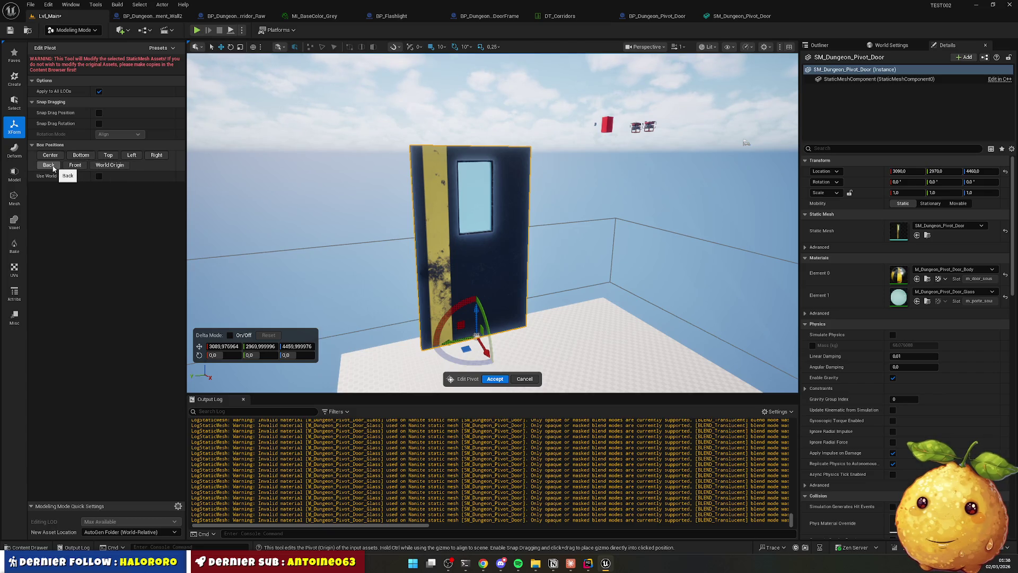
pyautogui.click(49, 165)
pyautogui.click(81, 155)
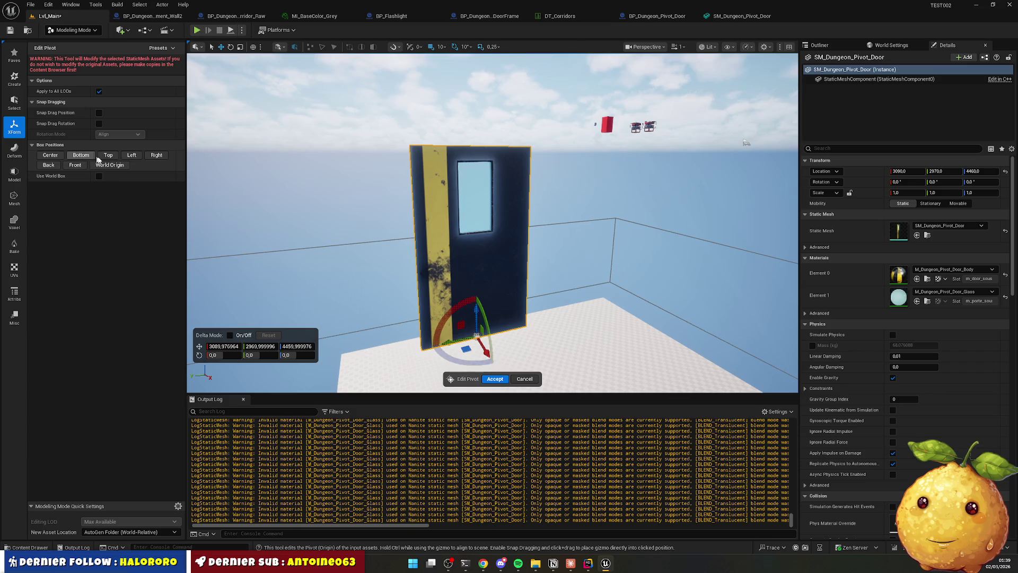
pyautogui.click(155, 158)
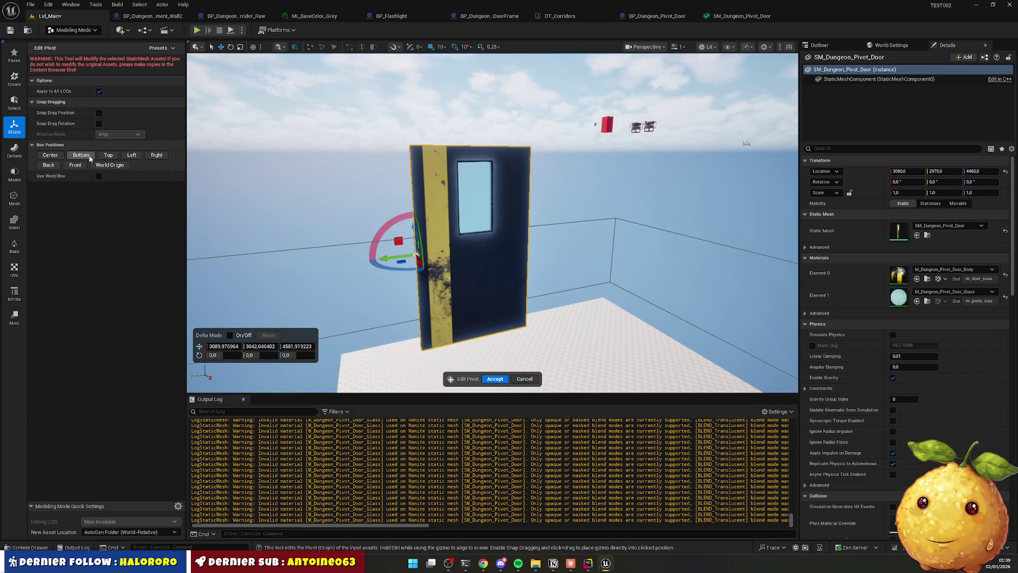
pyautogui.click(81, 154)
pyautogui.click(131, 156)
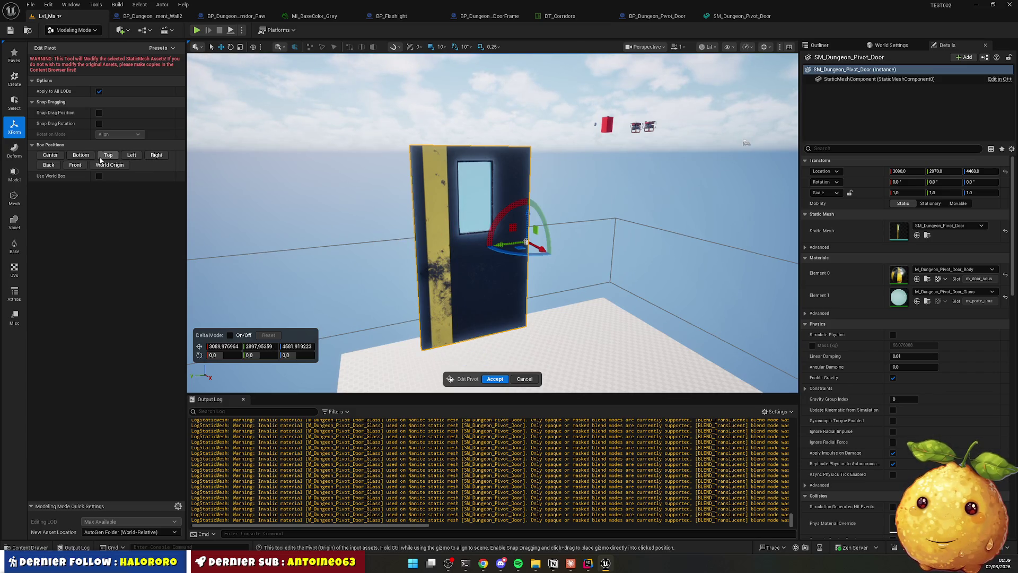
pyautogui.click(81, 155)
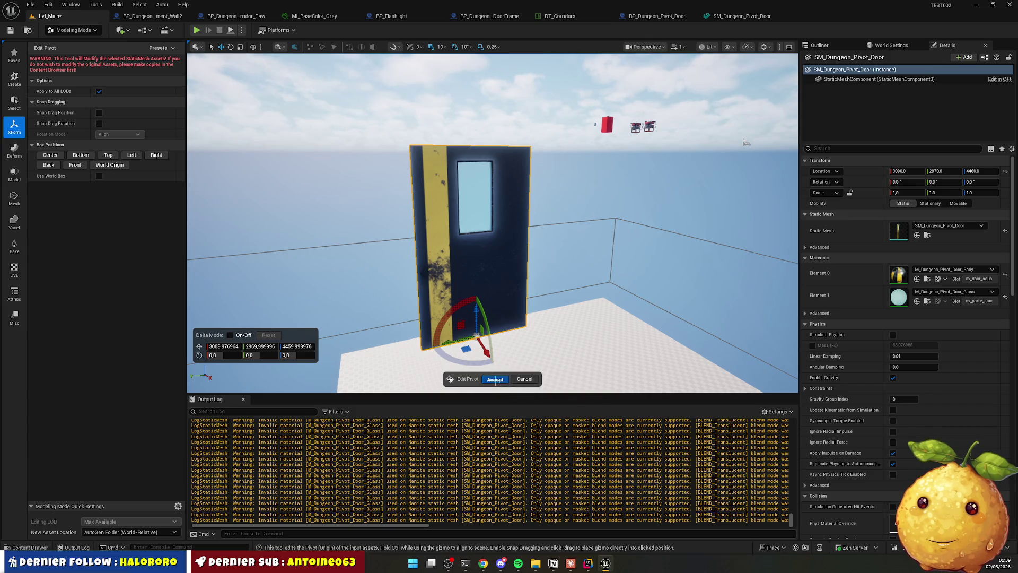
pyautogui.click(495, 378)
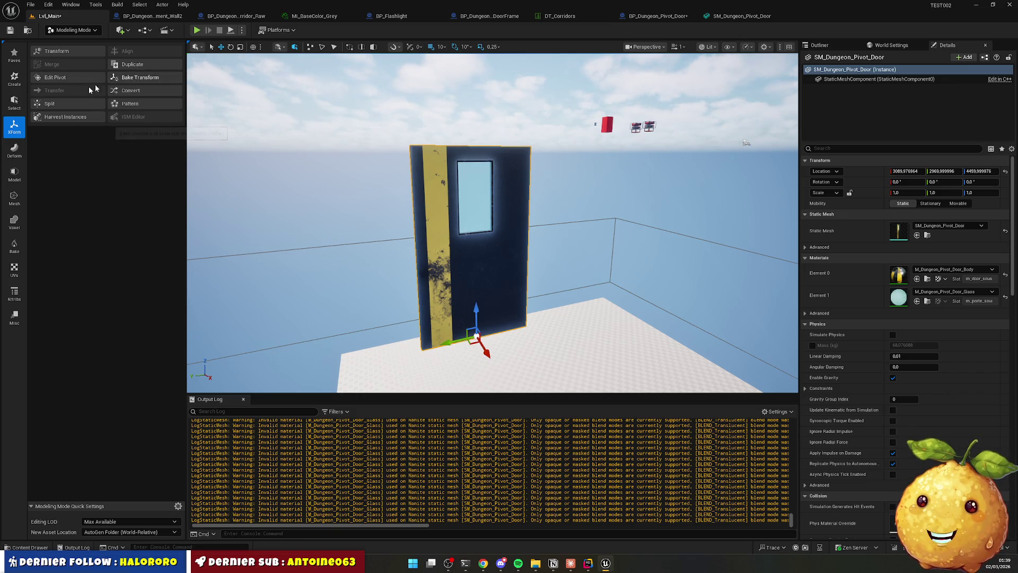
# Rotate the placed door 90° on Z and bake that transform into the mesh.
pyautogui.click(571, 300)
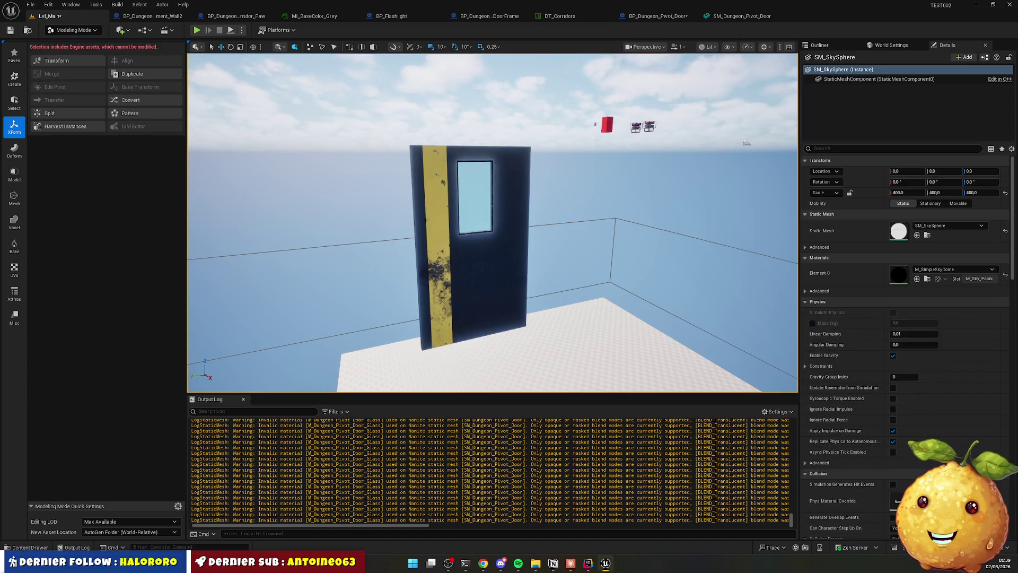
pyautogui.click(477, 297)
pyautogui.press('e')
pyautogui.moveTo(469, 365); pyautogui.dragTo(495, 365)
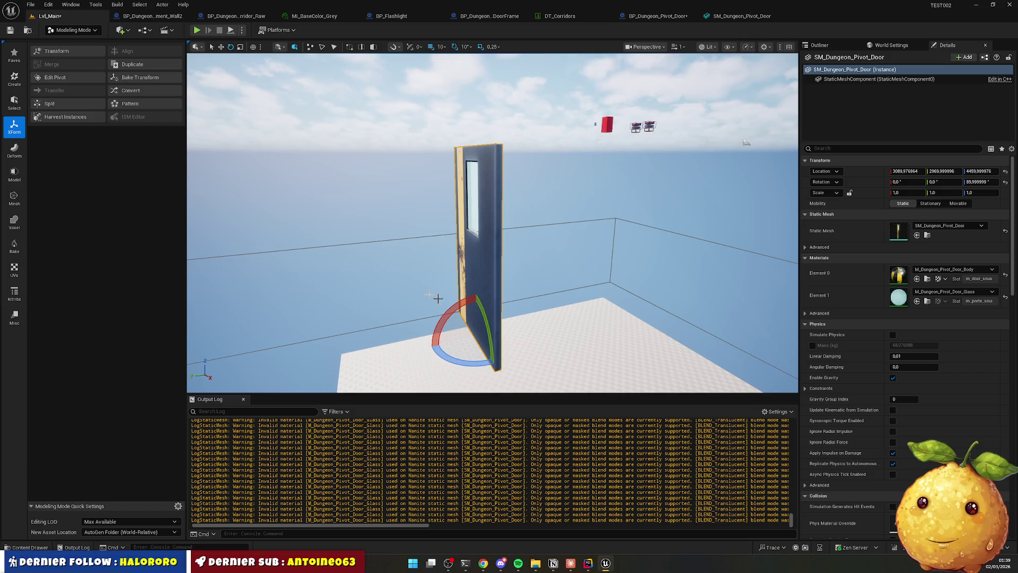
pyautogui.click(145, 79)
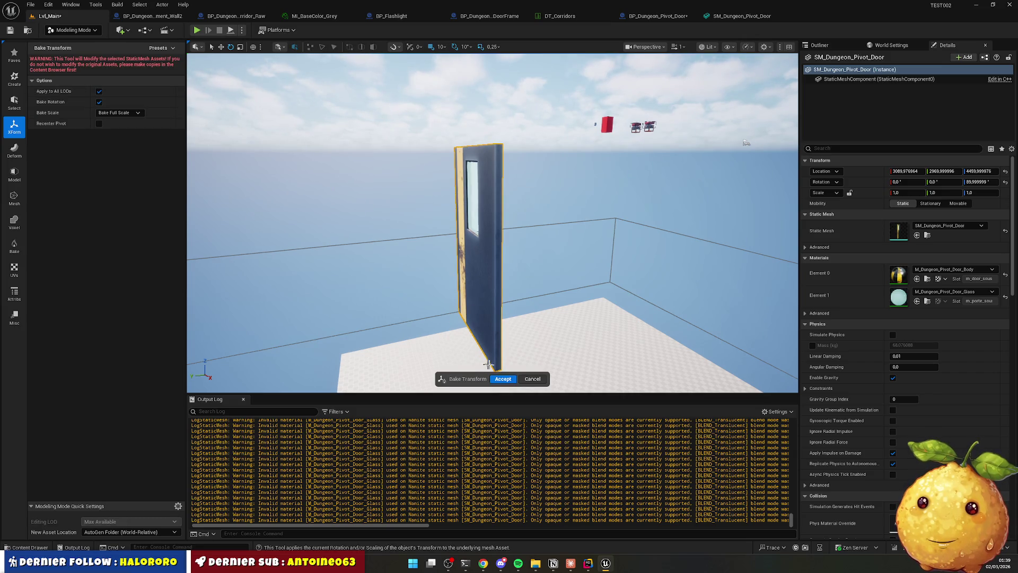
pyautogui.click(504, 379)
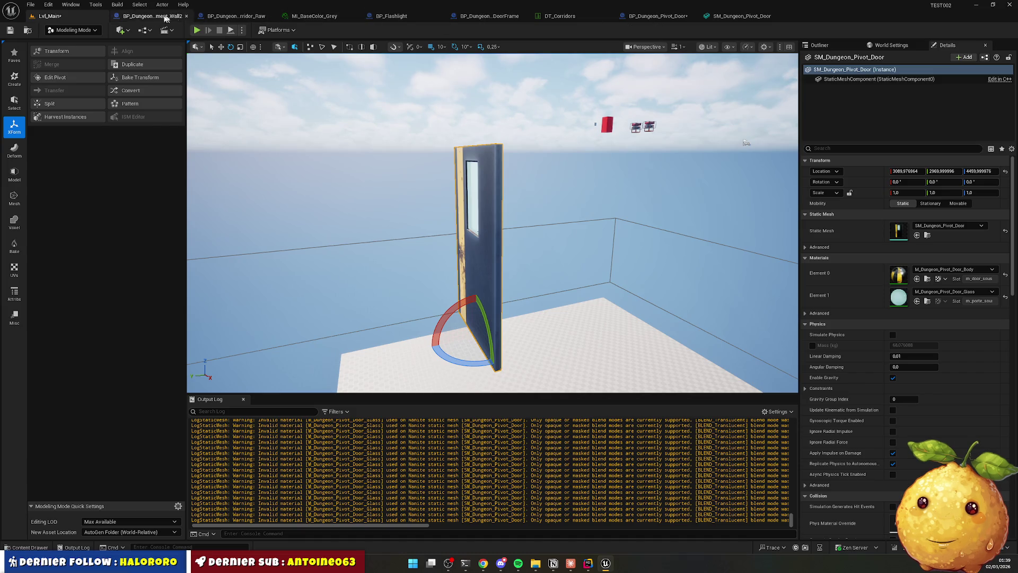
# Delete the test door from the level and go back to Selection Mode.
pyautogui.press('Delete')
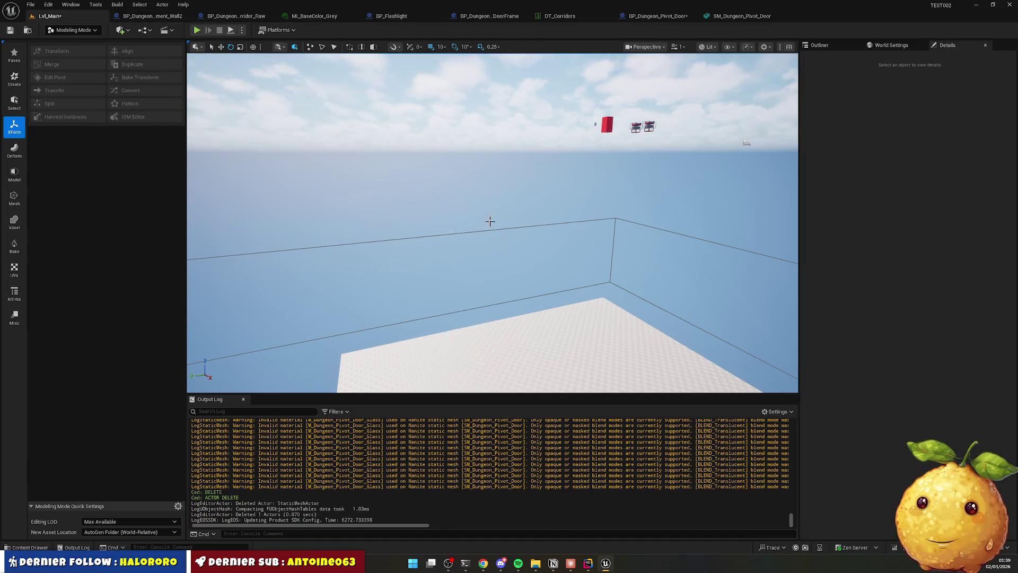
pyautogui.click(73, 29)
pyautogui.click(83, 47)
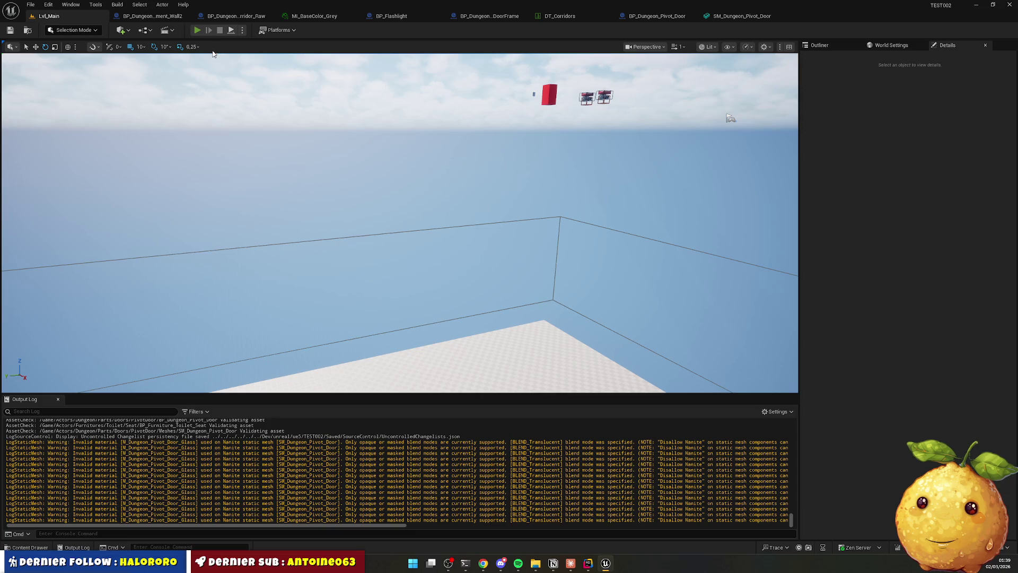
# Play-test with Alt+P, walk through the corridors to the double glass door, then stop.
pyautogui.hotkey('alt', 'p')
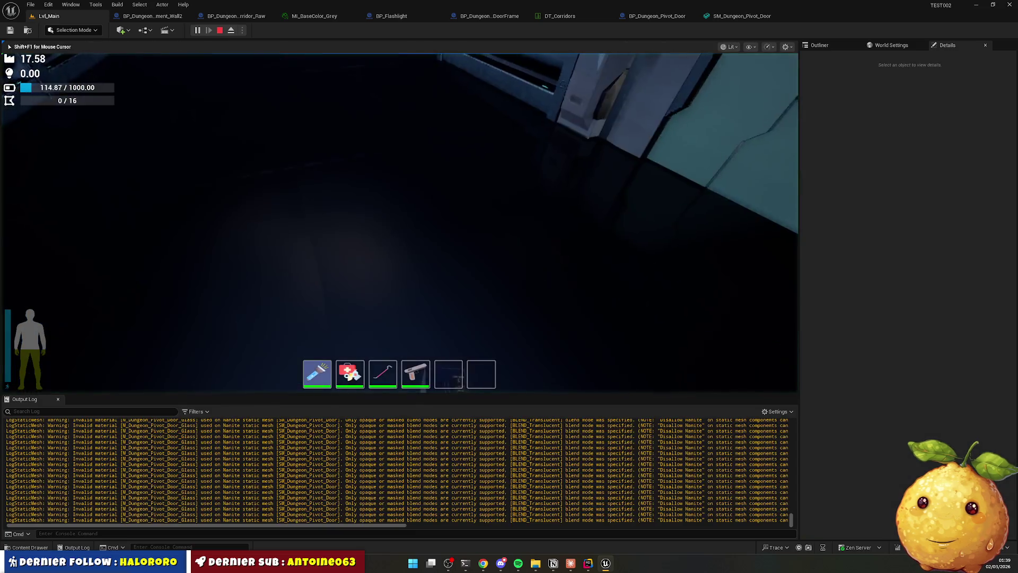
pyautogui.press('w')
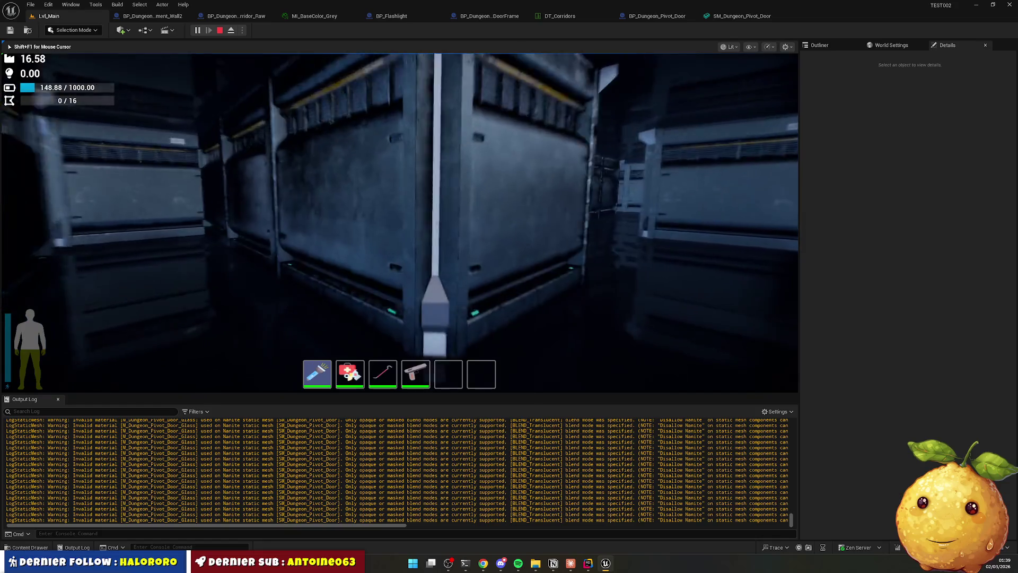
pyautogui.press('w')
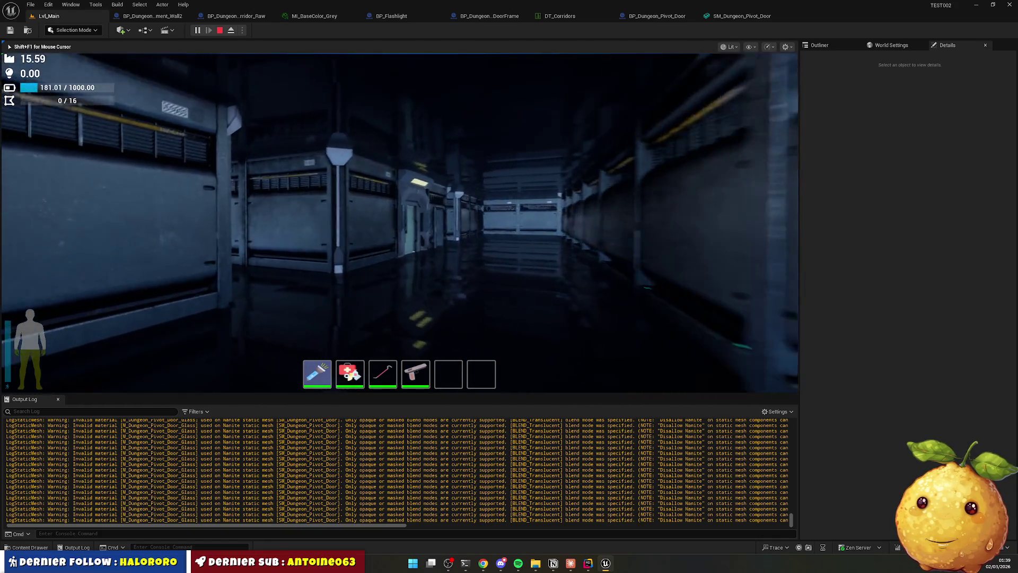
pyautogui.press('w')
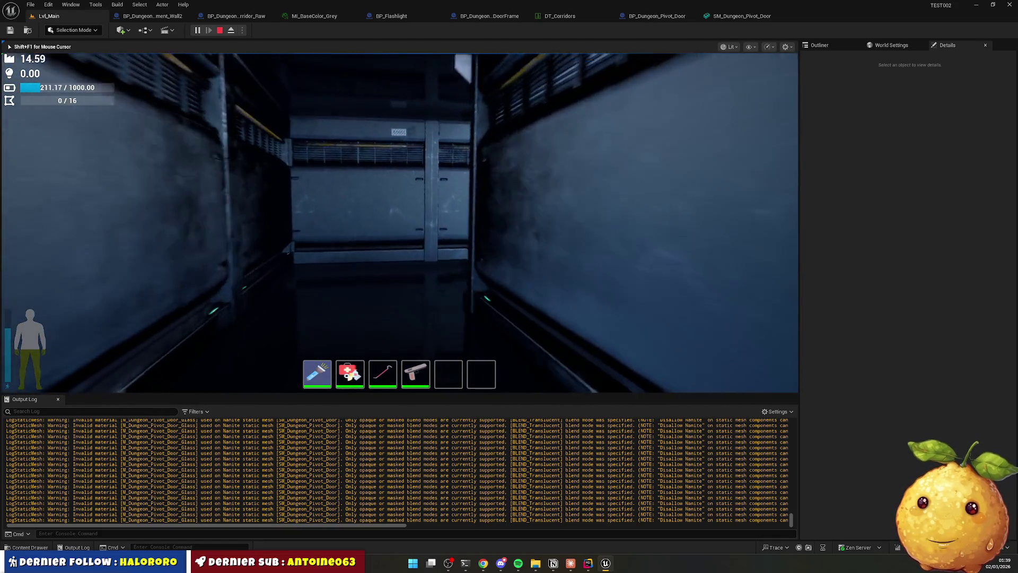
pyautogui.press('w')
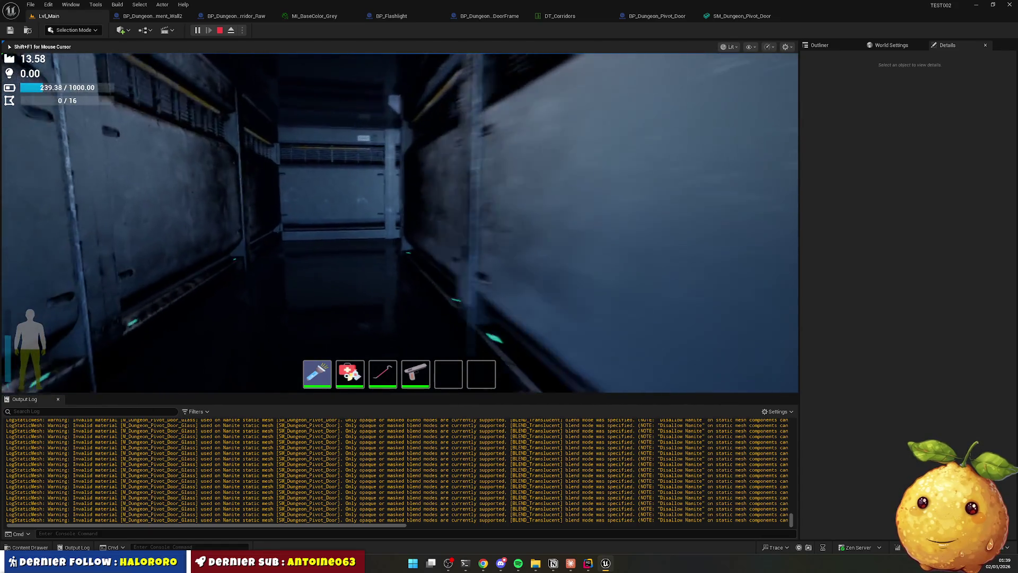
pyautogui.press('w')
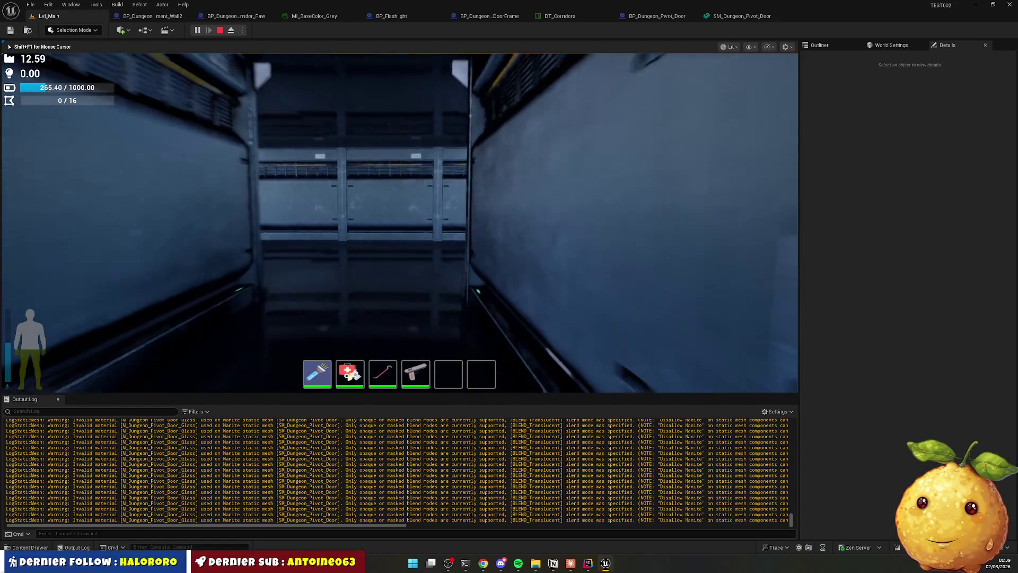
pyautogui.press('w')
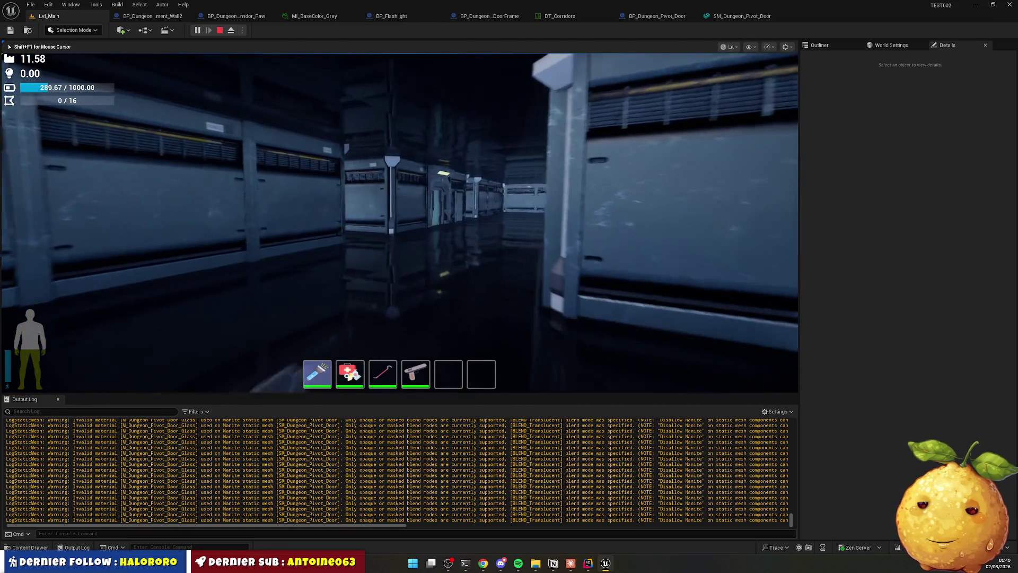
pyautogui.press('w')
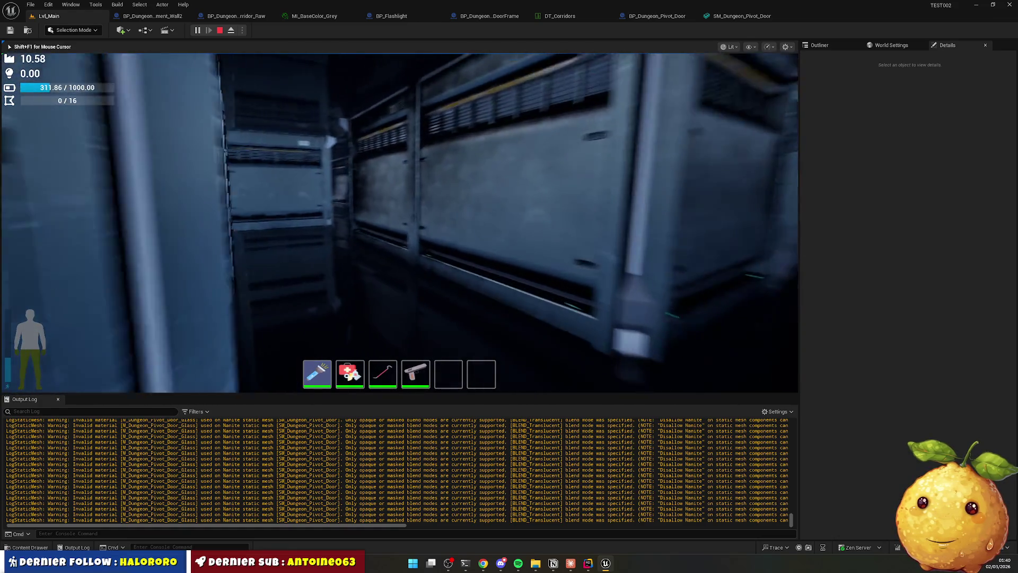
pyautogui.press('w')
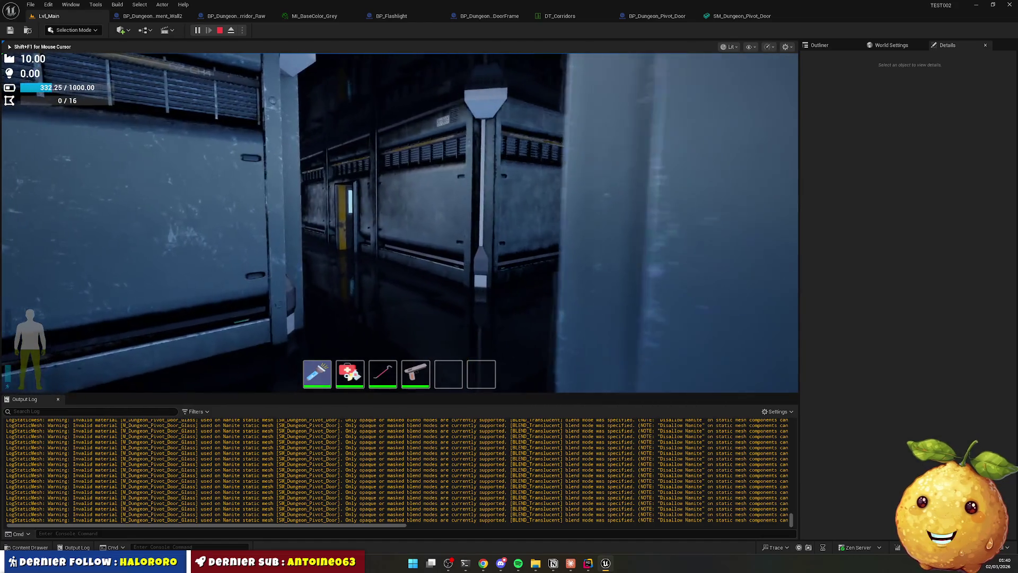
pyautogui.press('w')
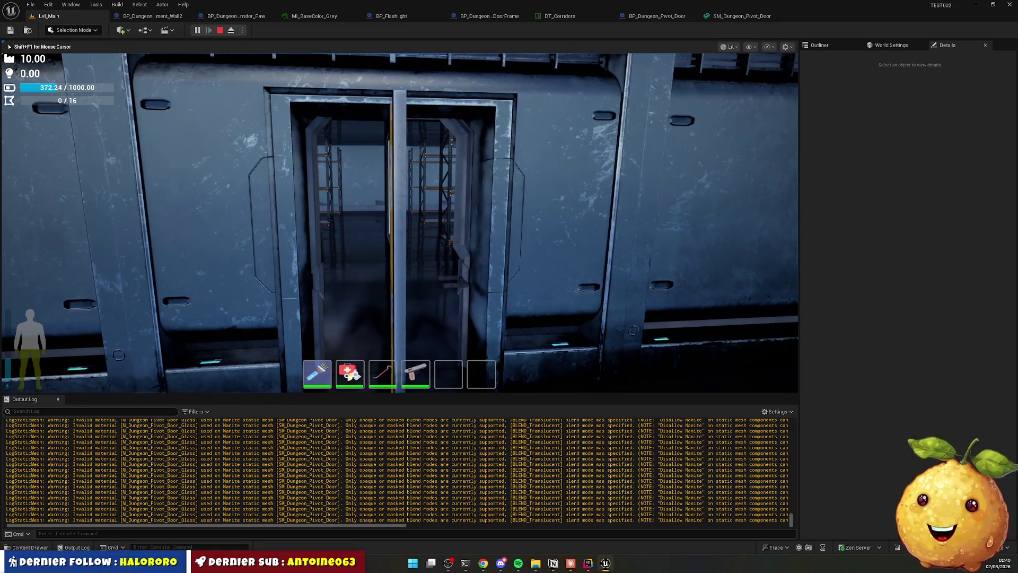
pyautogui.press('Escape')
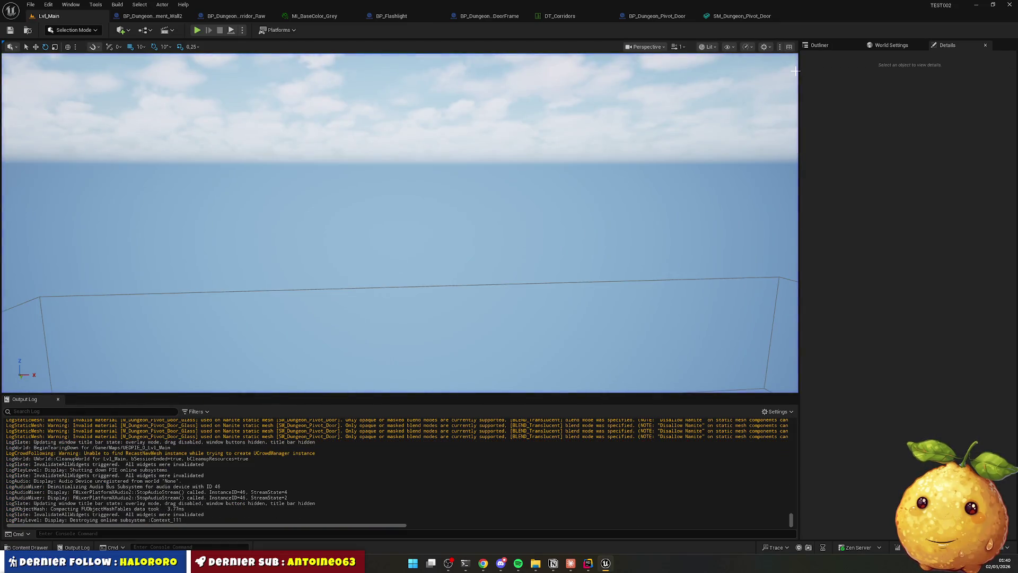
# Reposition the PlayerStart from the Outliner's context menu and save the level.
pyautogui.click(819, 45)
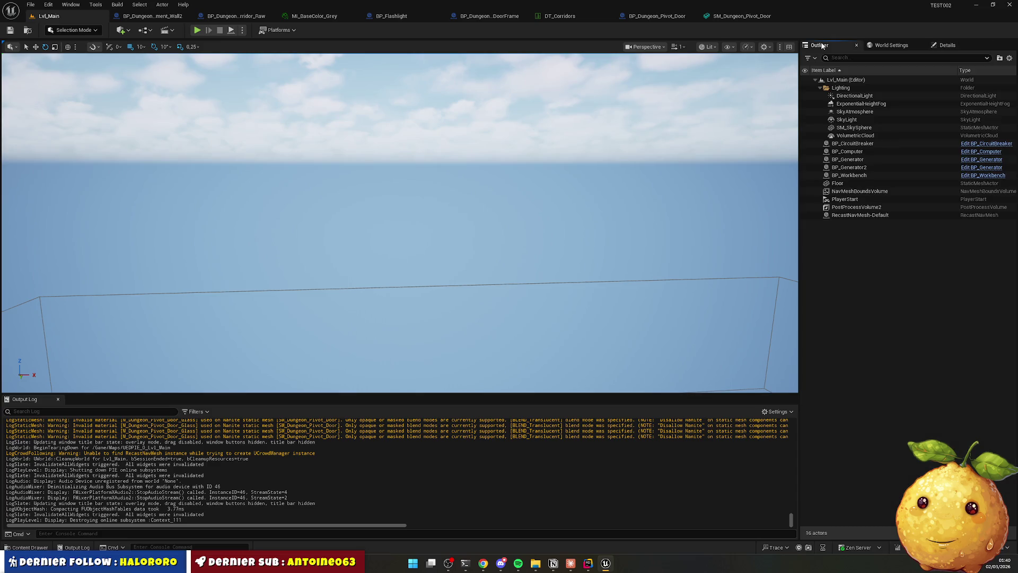
pyautogui.click(856, 201)
pyautogui.rightClick(856, 202)
pyautogui.click(891, 295)
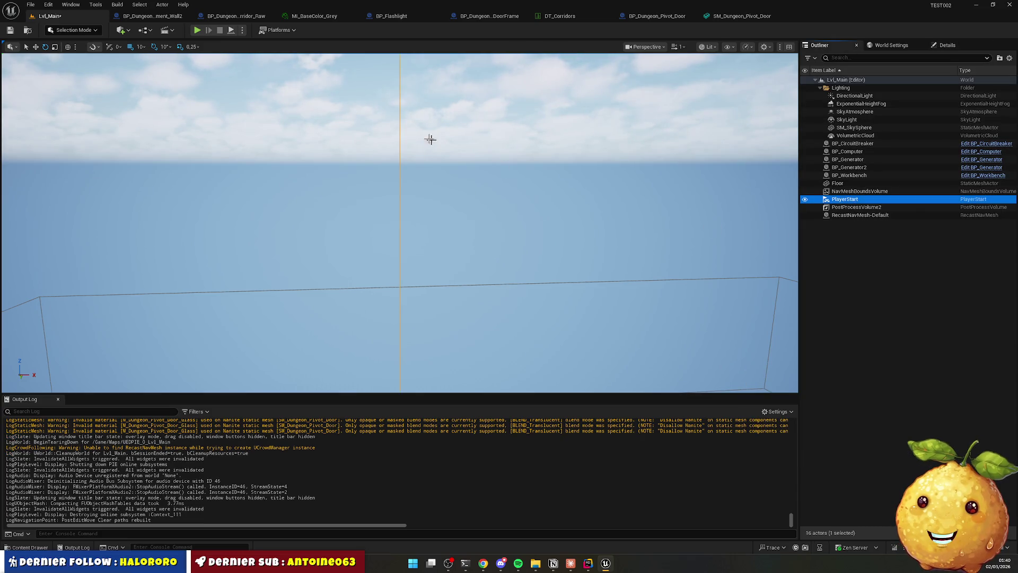
pyautogui.click(11, 30)
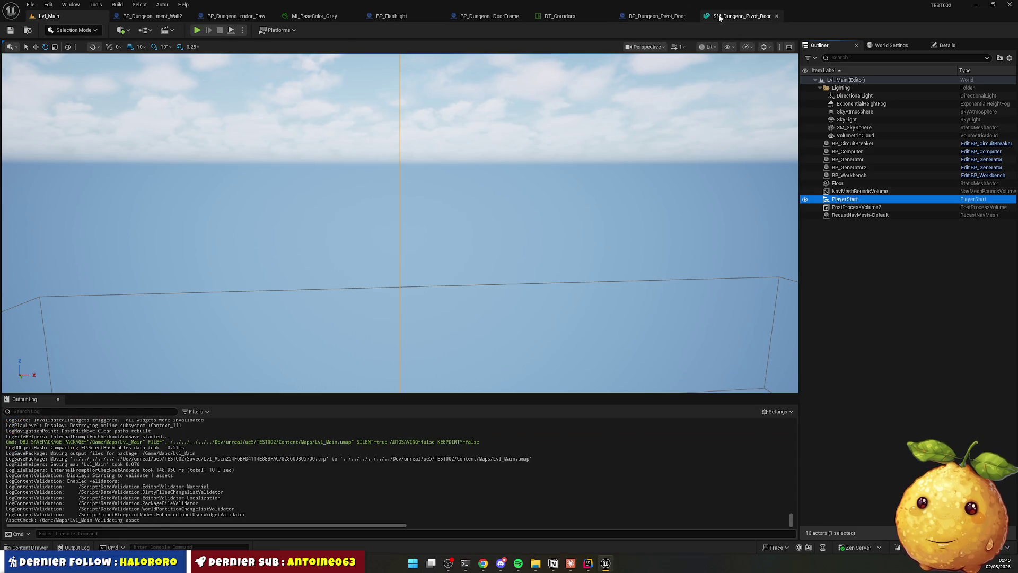
# Set the Door Rotation Z to 0 in BP_Dungeon_Pivot_Door.
pyautogui.click(653, 15)
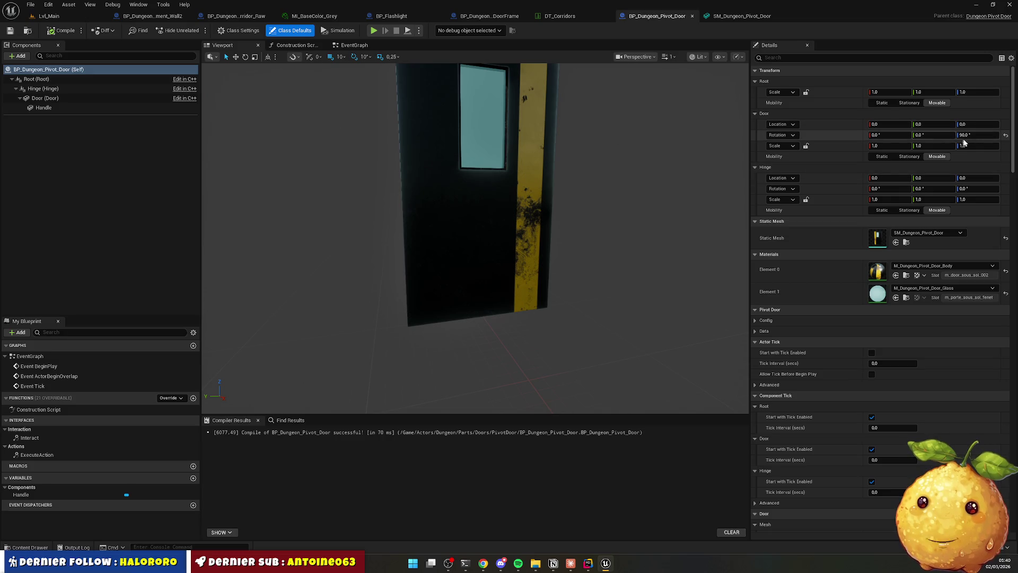
pyautogui.write('0')
pyautogui.press('Return')
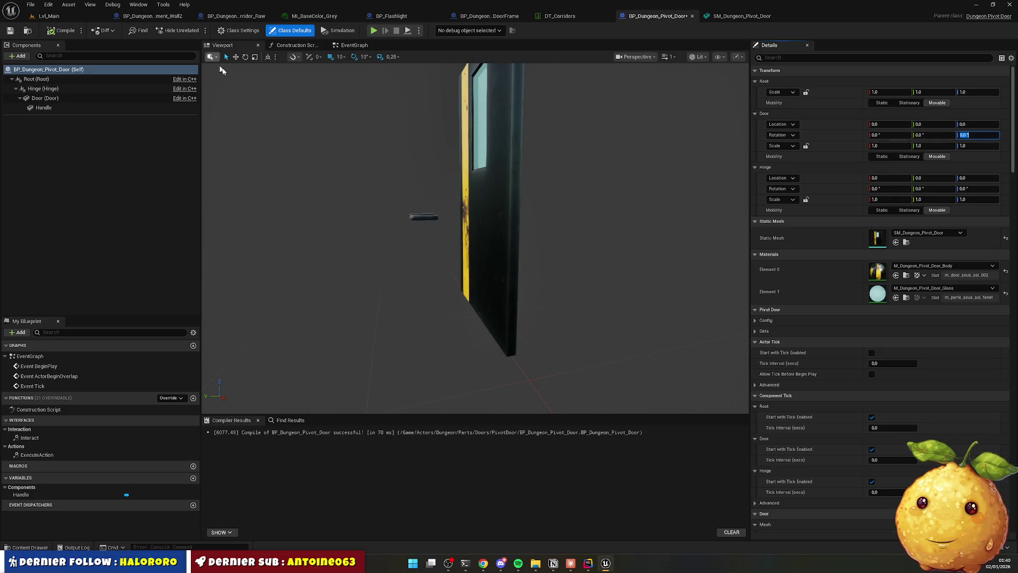
pyautogui.moveTo(417, 217); pyautogui.dragTo(377, 181)
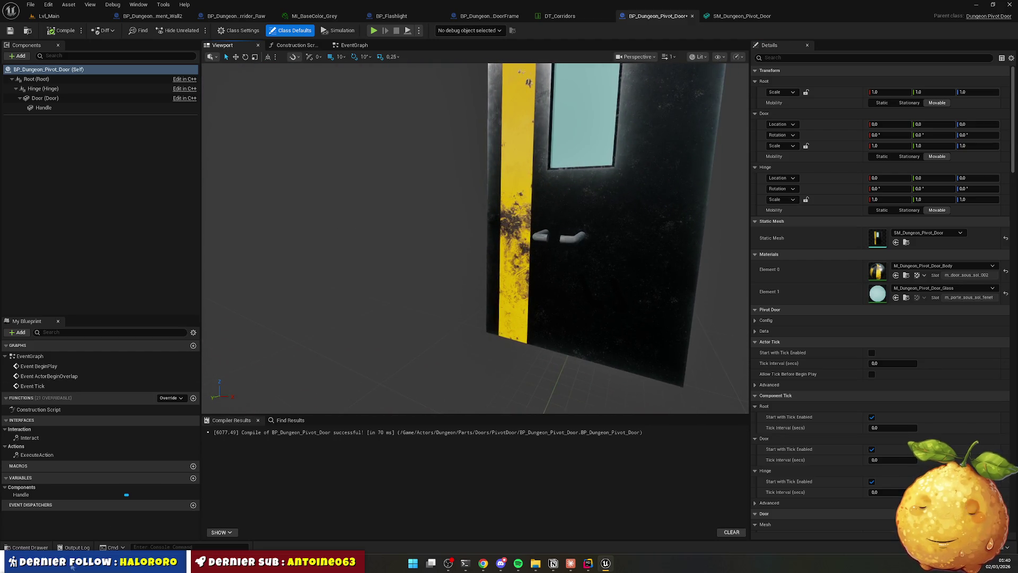
# Place the SM_Dungeon_Pivot_Door_Handle mesh from the PivotDoor meshes into Lvl_Main.
pyautogui.click(32, 548)
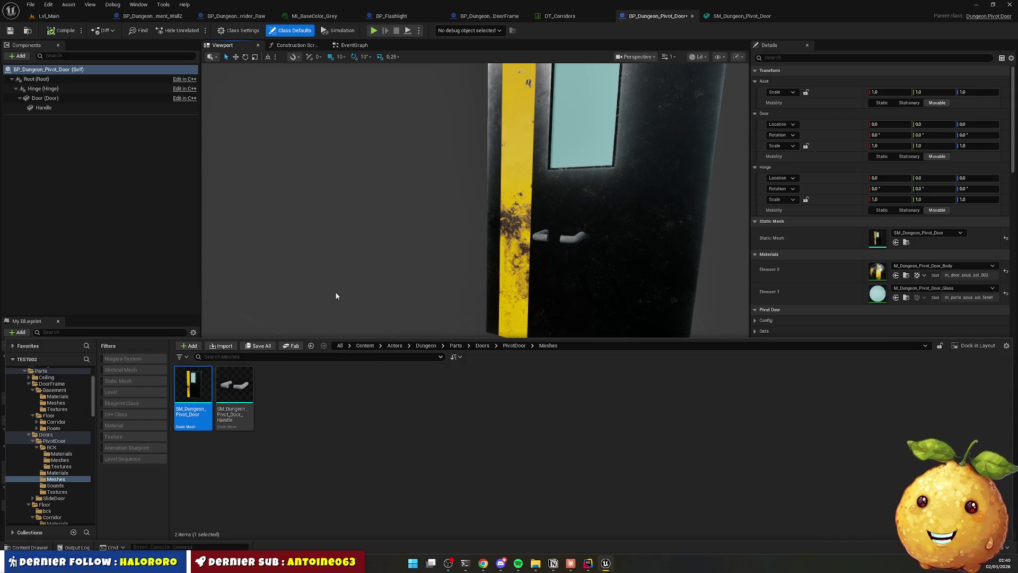
pyautogui.click(49, 16)
pyautogui.click(39, 552)
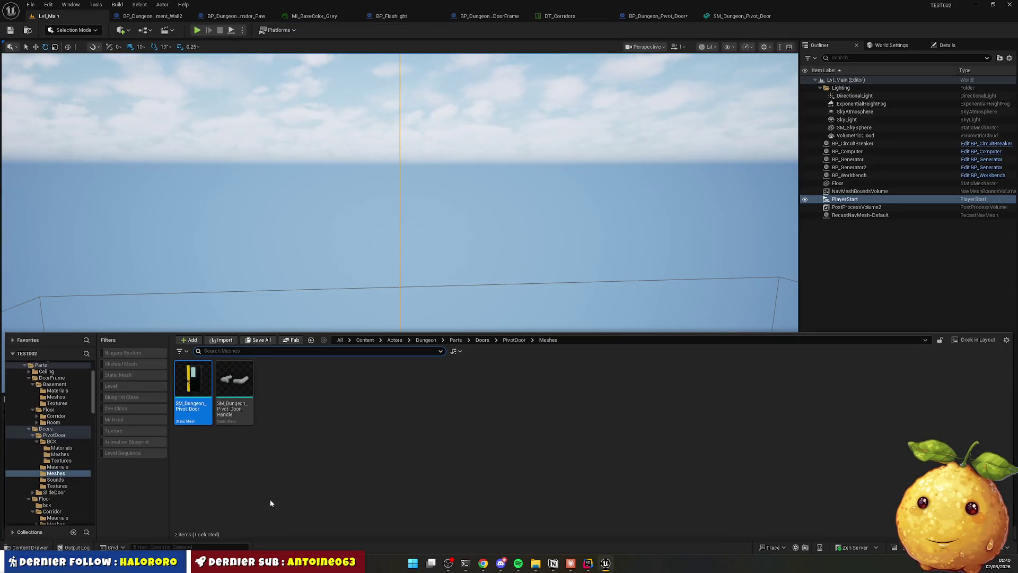
pyautogui.moveTo(234, 392)
pyautogui.mouseDown()
pyautogui.moveTo(371, 249)
pyautogui.moveTo(354, 270)
pyautogui.mouseUp()
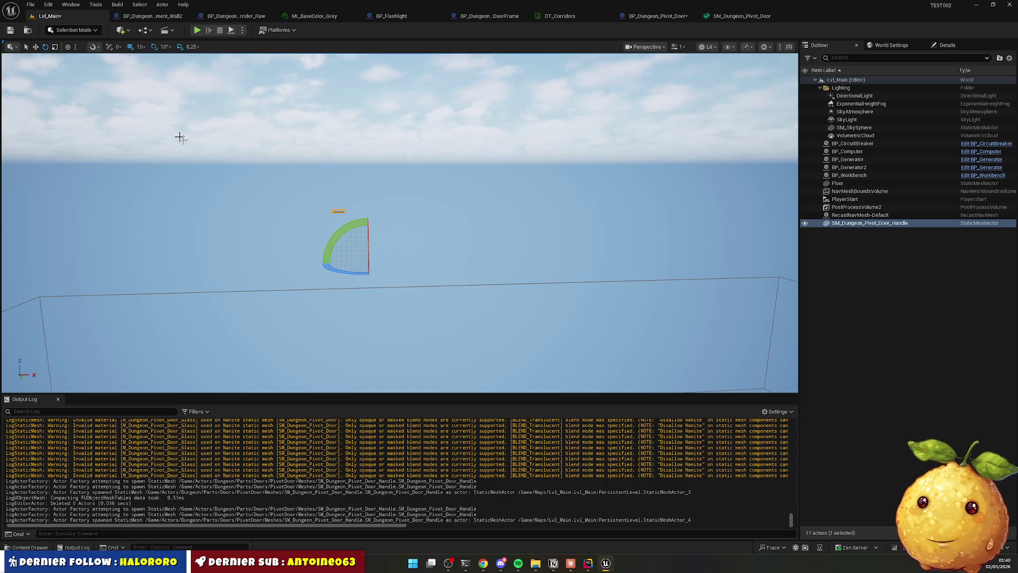
# Rotate the handle in Modeling Mode and bake the transform into SM_Dungeon_Pivot_Door_Handle.
pyautogui.hotkey('ctrl', 'z')
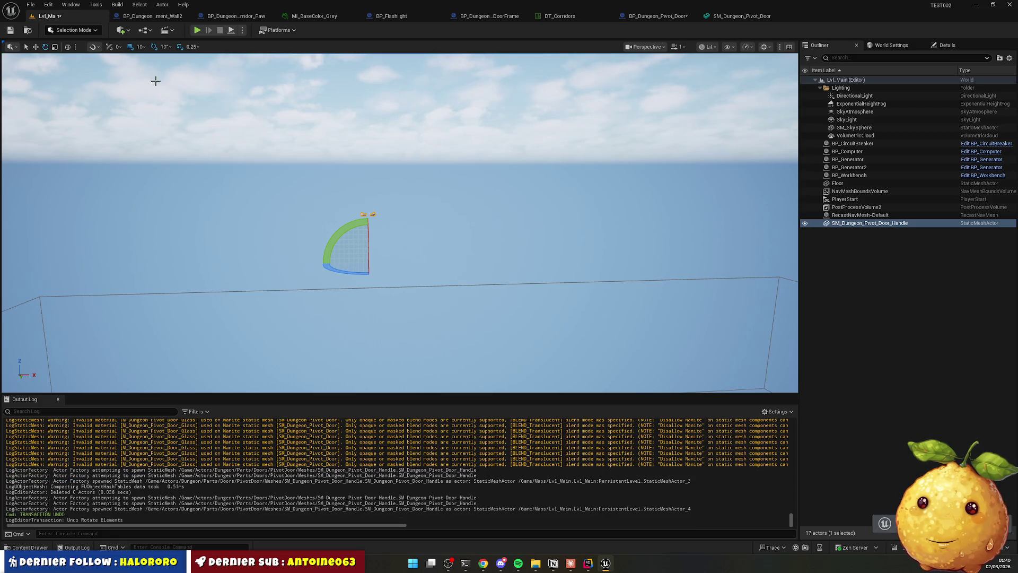
pyautogui.click(77, 32)
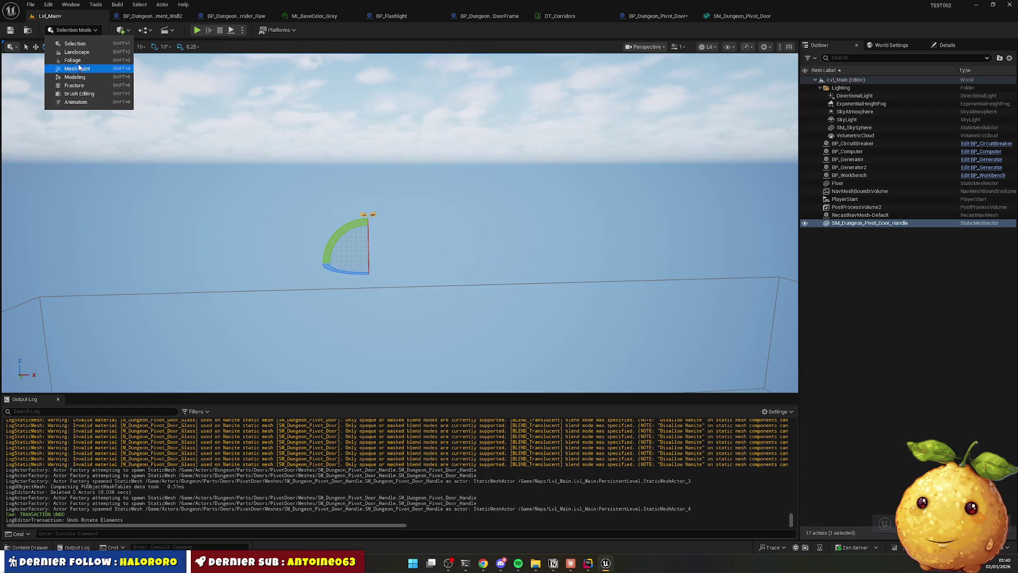
pyautogui.click(81, 80)
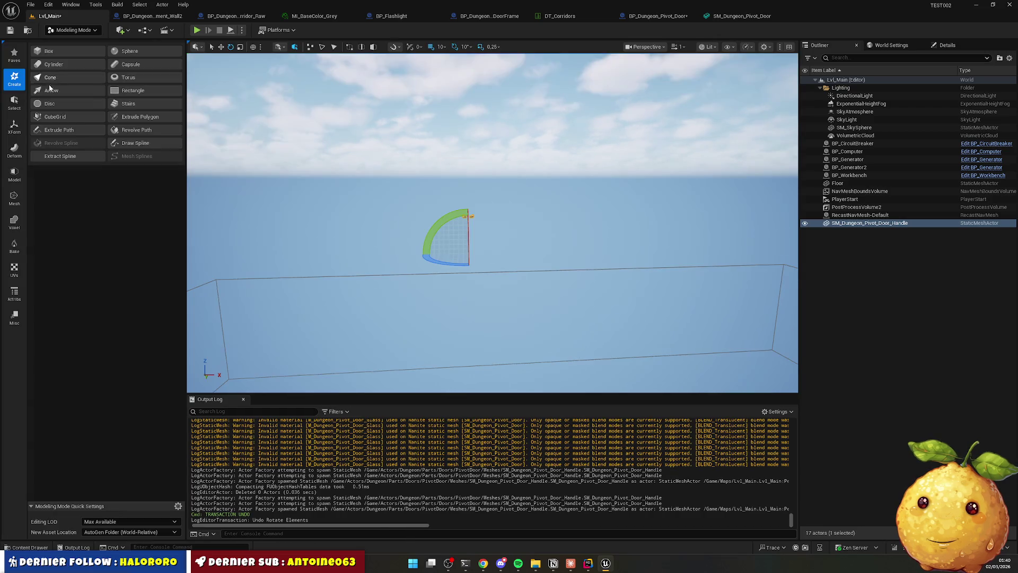
pyautogui.click(15, 135)
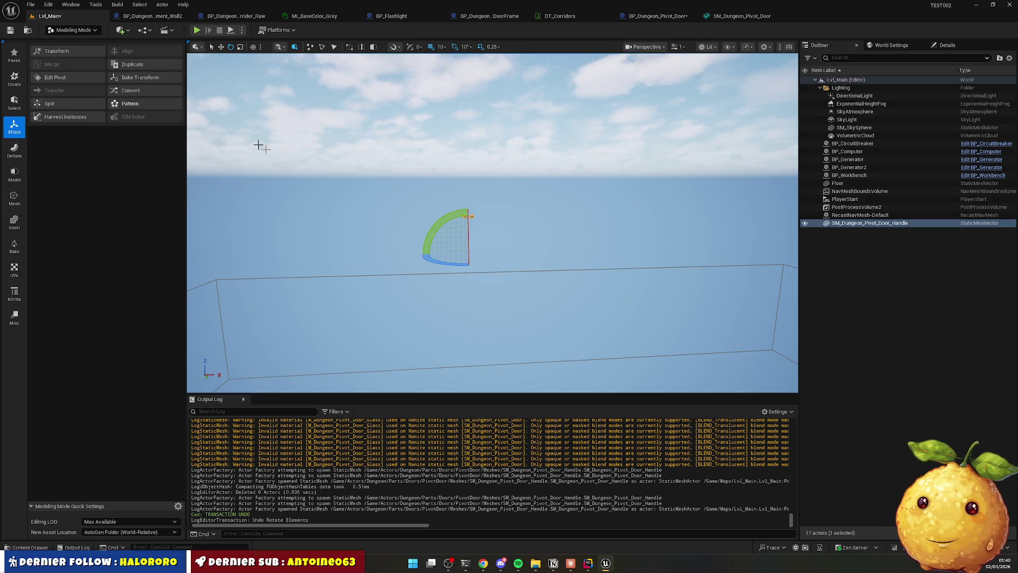
pyautogui.moveTo(457, 265); pyautogui.dragTo(417, 232)
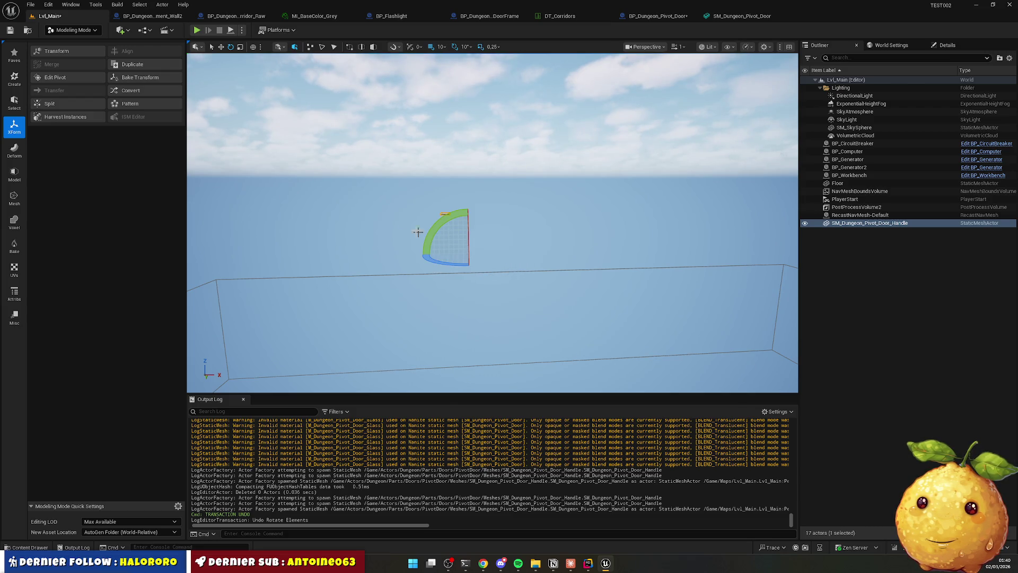
pyautogui.click(142, 78)
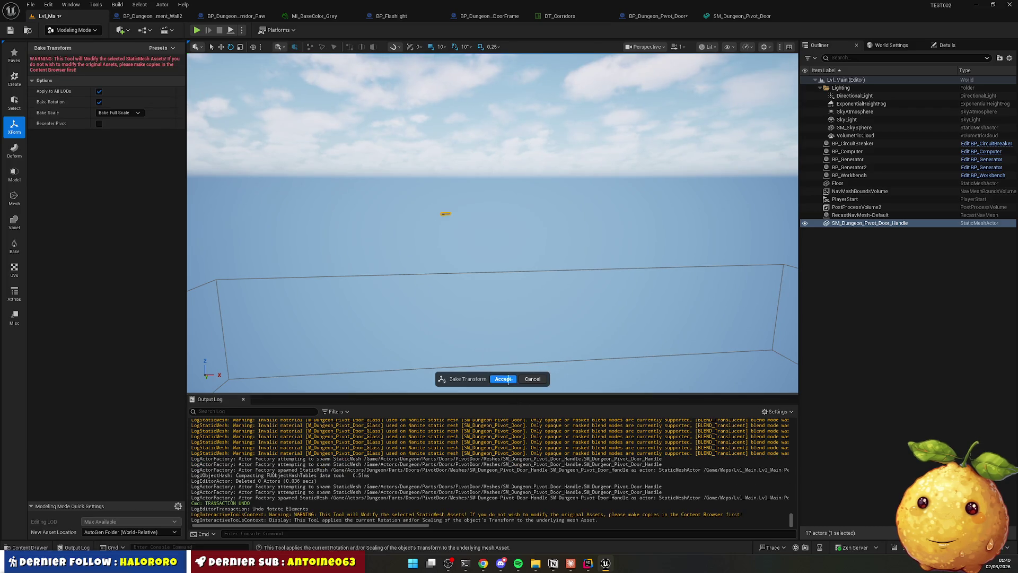
pyautogui.press('Return')
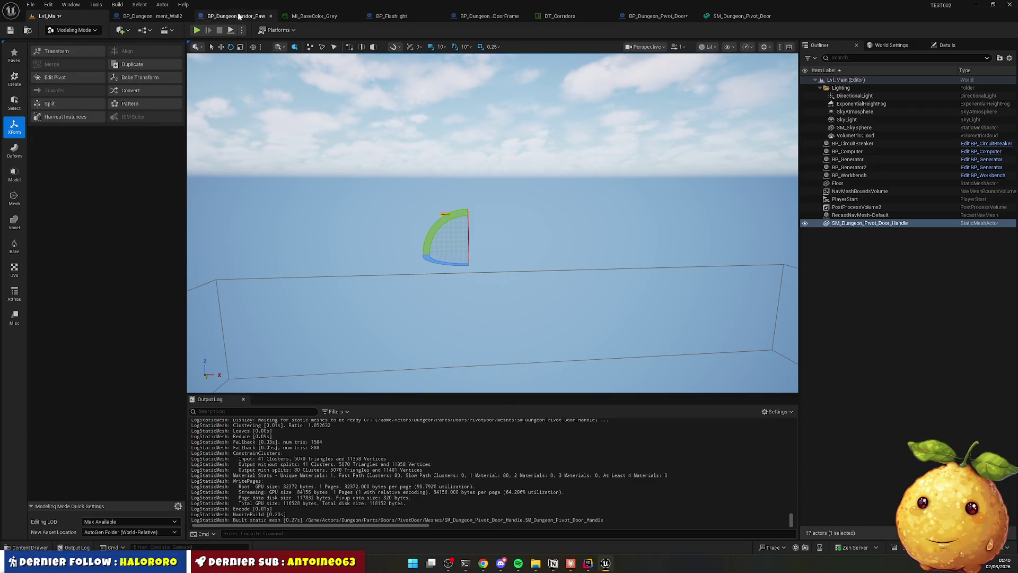
# Save all assets, delete the temporary handle, and return to Selection Mode.
pyautogui.hotkey('ctrl', 'shift', 's')
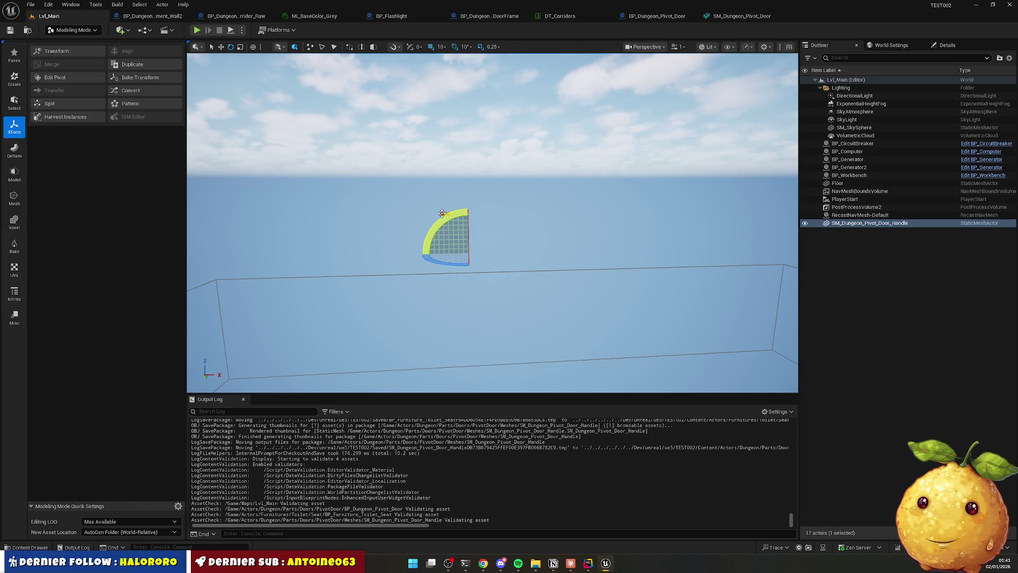
pyautogui.press('Delete')
pyautogui.click(73, 31)
pyautogui.click(80, 44)
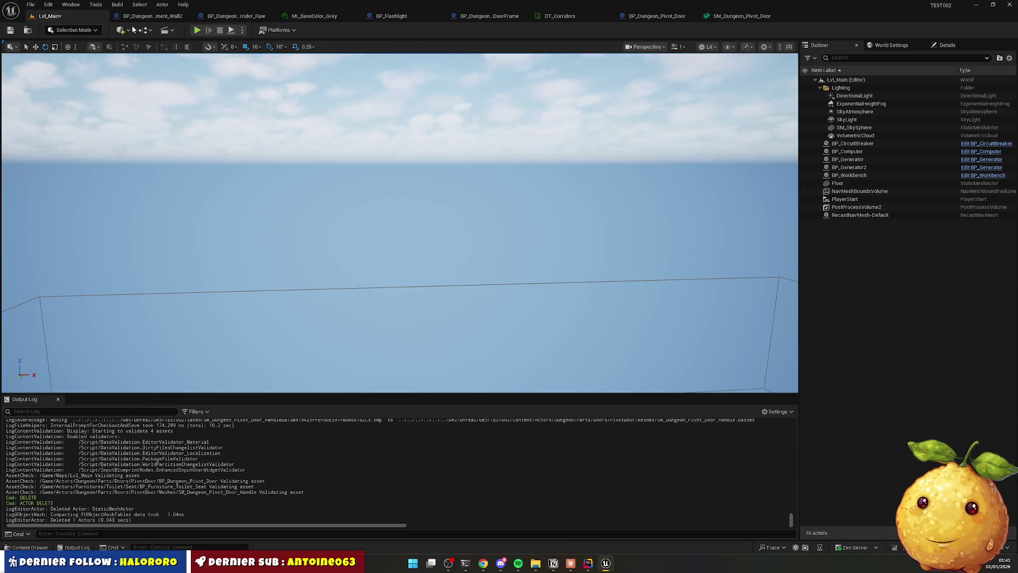
# Save, then play-test: press E to swing the pivot door open, walk through, interact again, and stop.
pyautogui.click(10, 30)
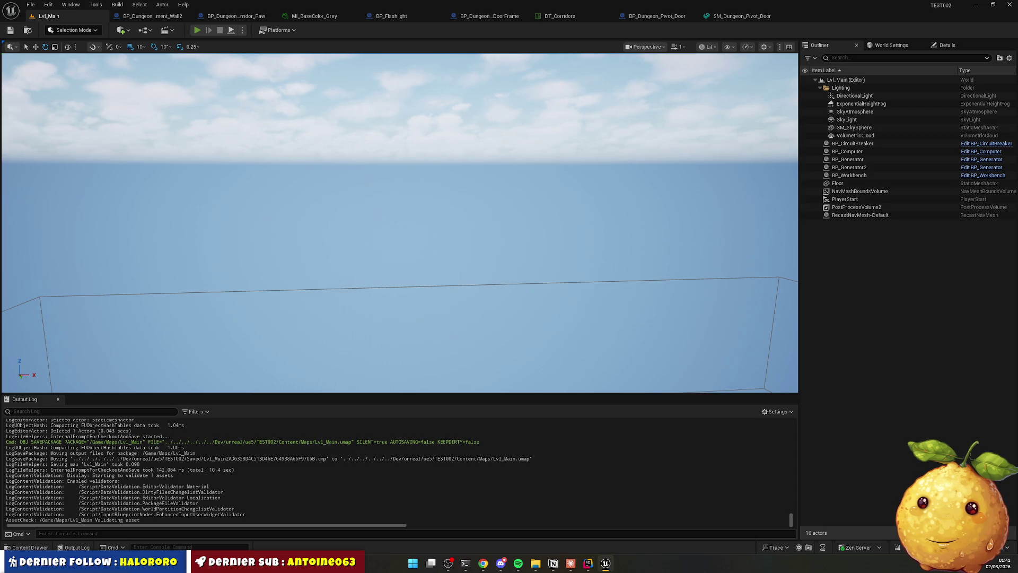
pyautogui.hotkey('alt', 'p')
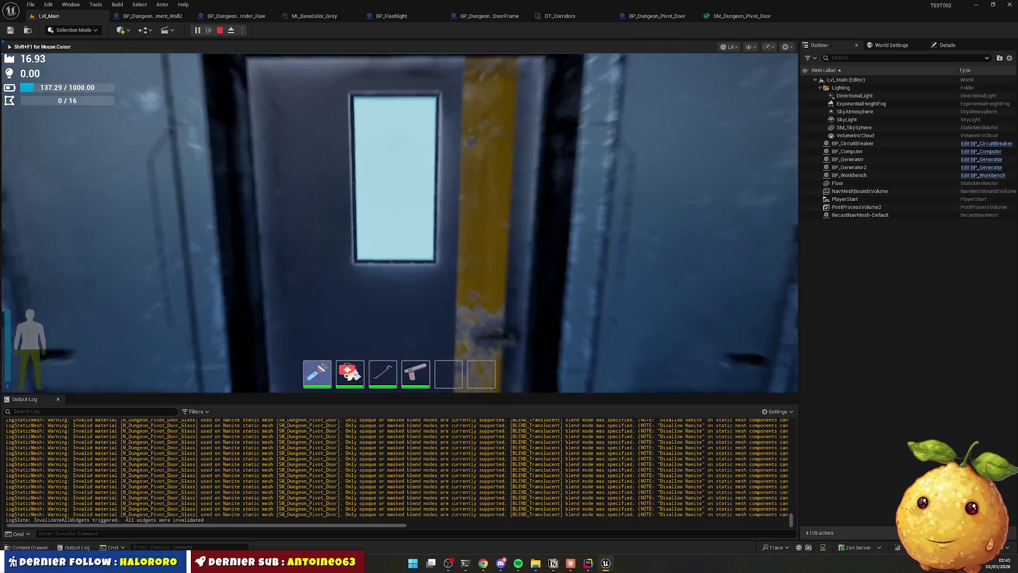
pyautogui.press('e')
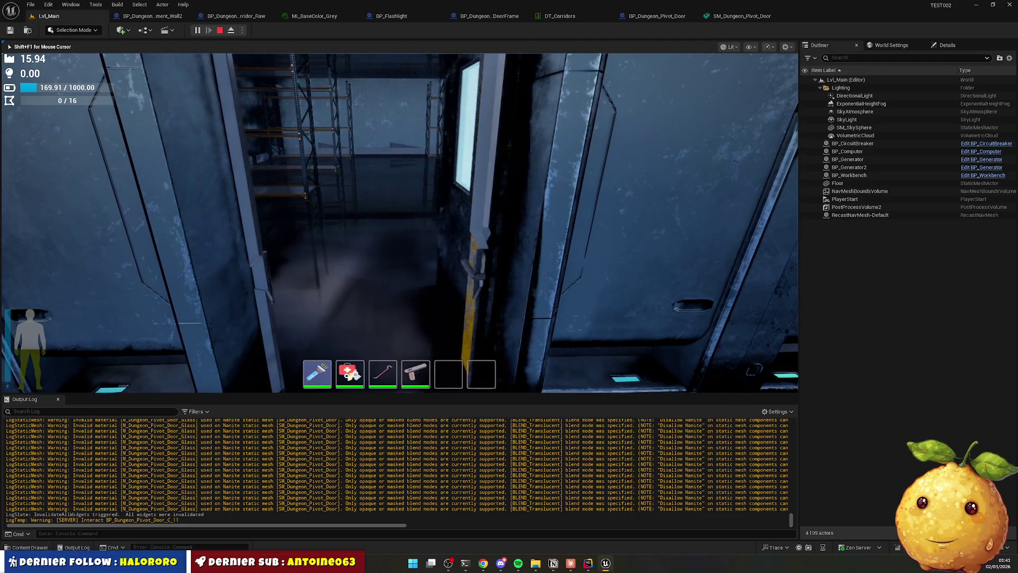
pyautogui.press('e')
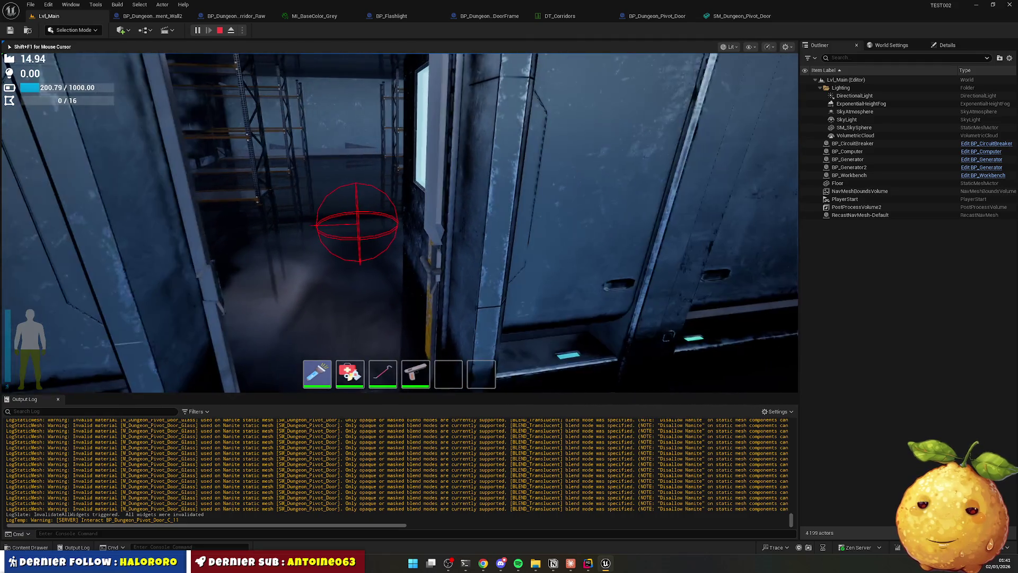
pyautogui.press('e')
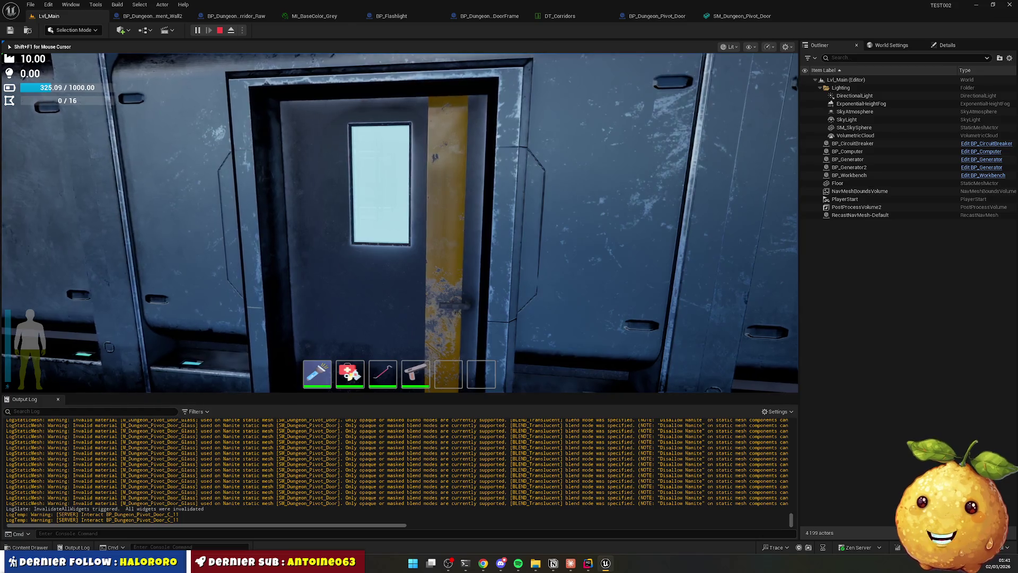
pyautogui.press('Escape')
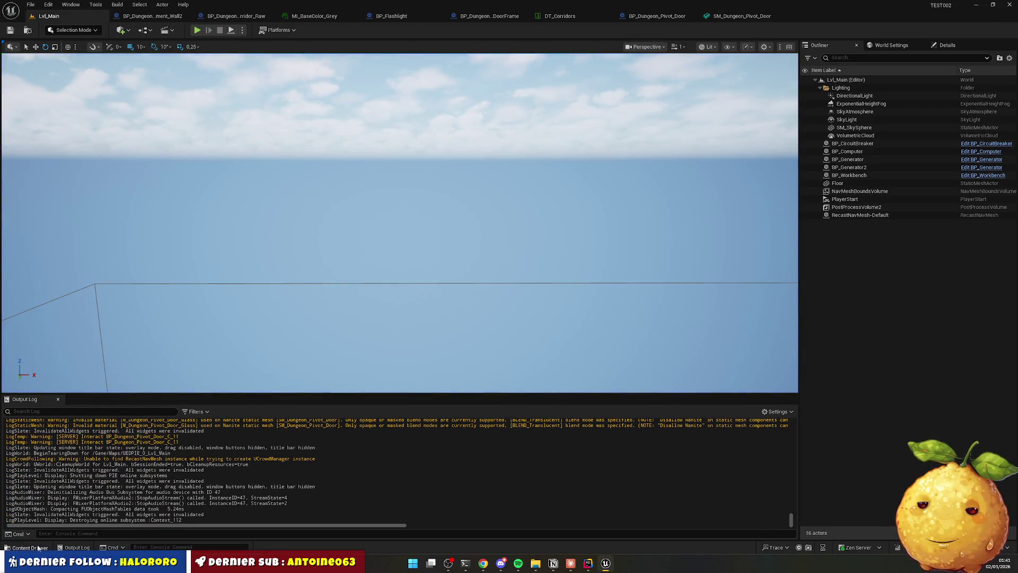
# Place the pivot door mesh and the pivot door handle mesh into the level.
pyautogui.click(30, 547)
pyautogui.moveTo(193, 384); pyautogui.dragTo(309, 270)
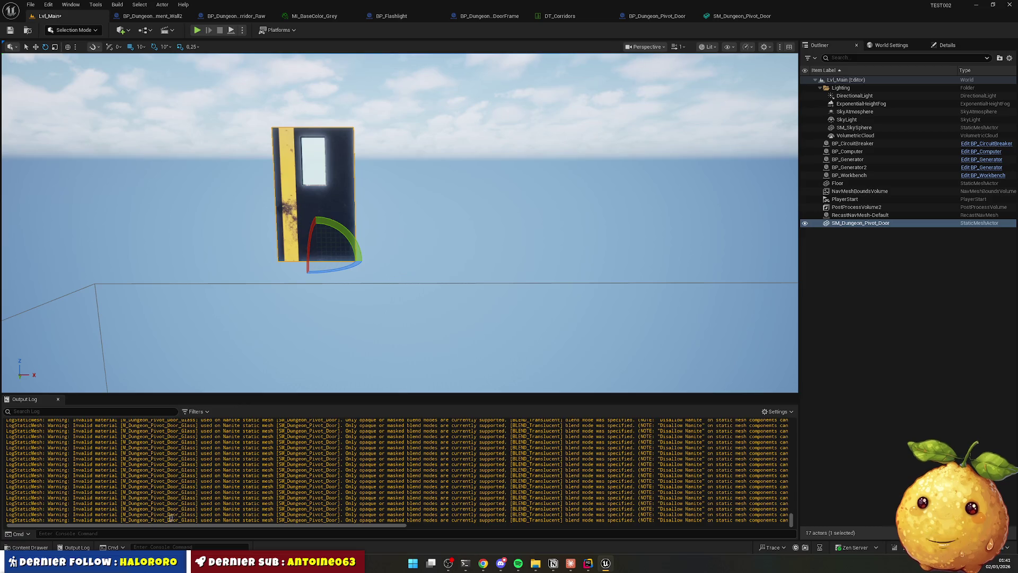
pyautogui.click(30, 547)
pyautogui.moveTo(233, 395)
pyautogui.mouseDown()
pyautogui.moveTo(493, 252)
pyautogui.moveTo(466, 214)
pyautogui.mouseUp()
# In Modeling Mode, turn the door 180° and bake that rotation into its mesh.
pyautogui.click(82, 31)
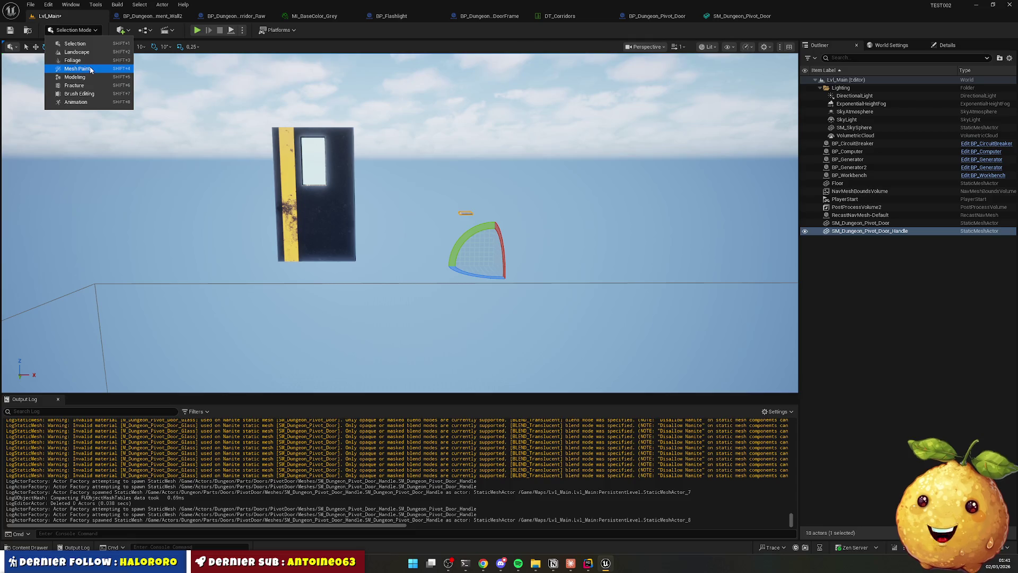
pyautogui.press('Escape')
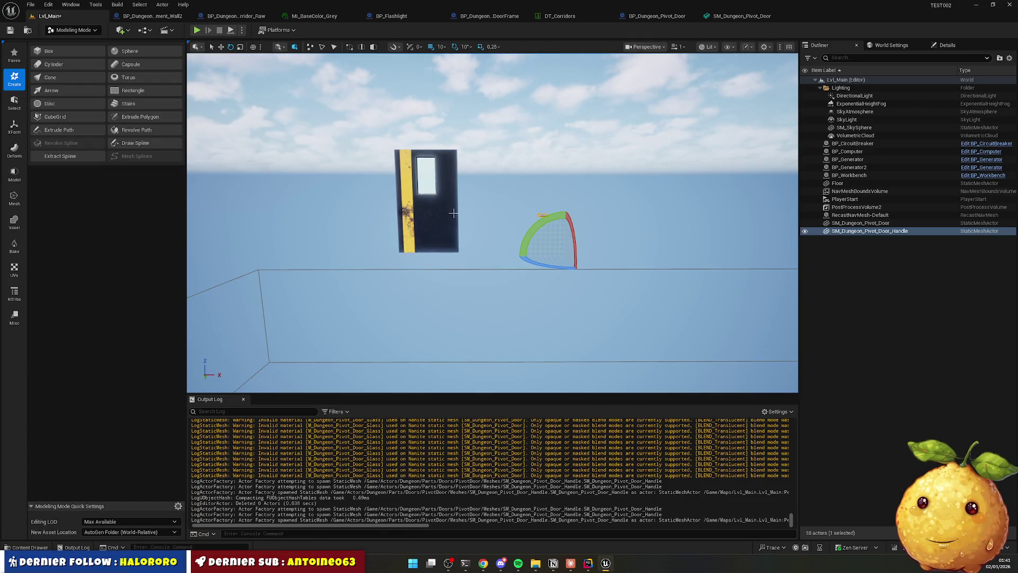
pyautogui.click(453, 213)
pyautogui.moveTo(456, 258)
pyautogui.mouseDown()
pyautogui.moveTo(482, 259)
pyautogui.moveTo(370, 266)
pyautogui.moveTo(370, 255)
pyautogui.mouseUp()
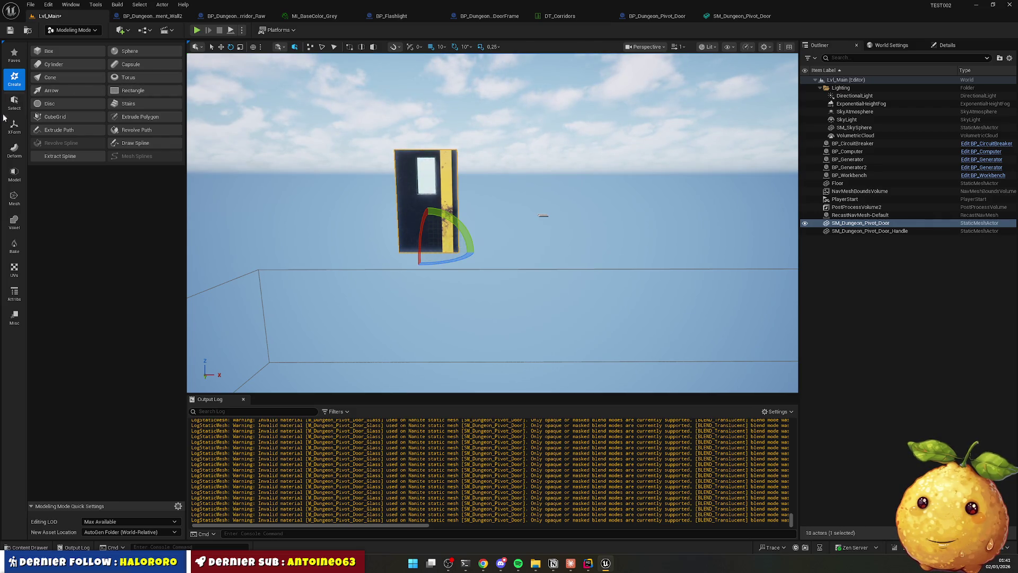
pyautogui.click(15, 129)
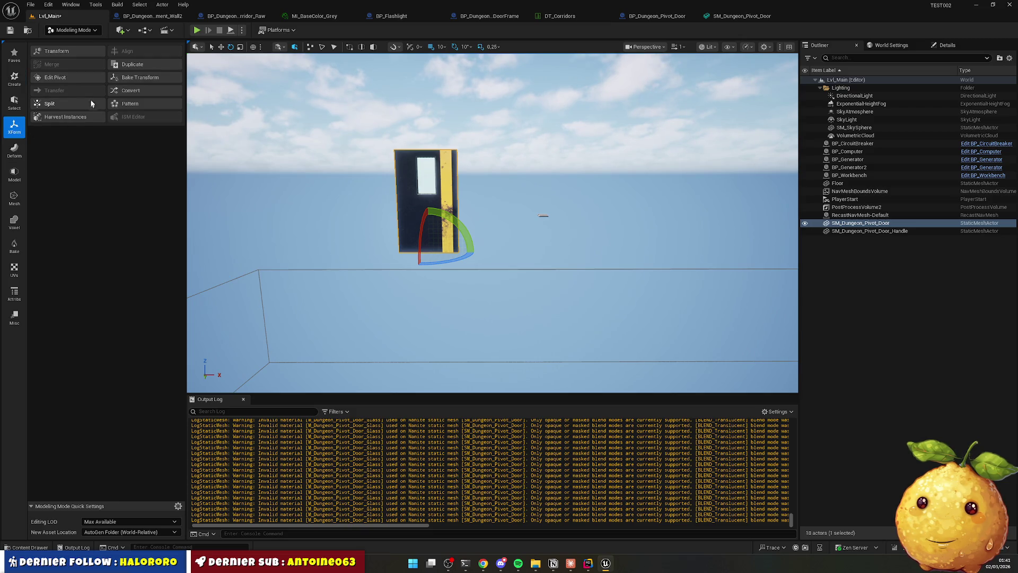
pyautogui.click(140, 77)
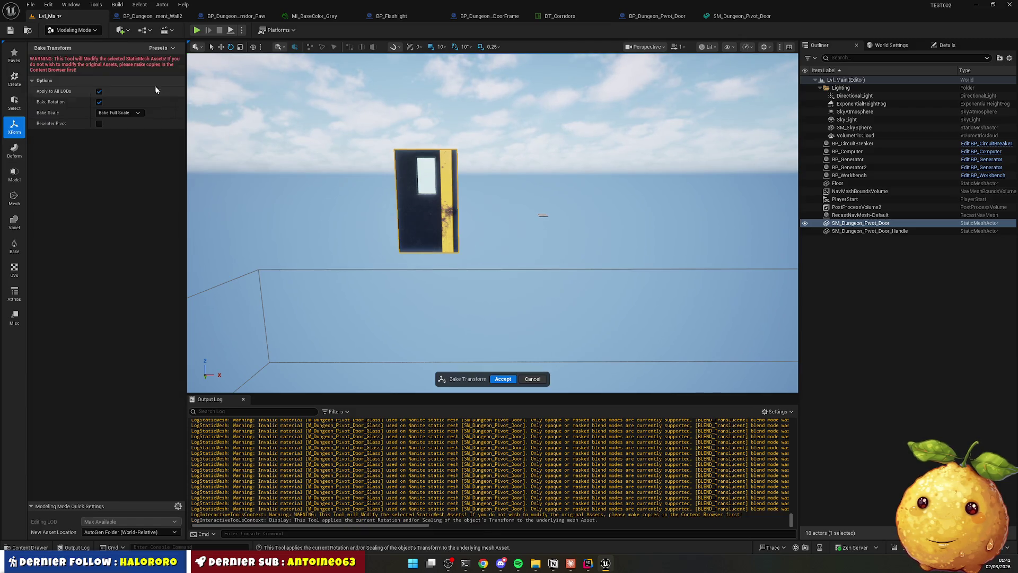
pyautogui.click(502, 378)
# Rotate the door handle around its vertical axis and bake the rotation into SM_Dungeon_Pivot_Door_Handle.
pyautogui.click(541, 216)
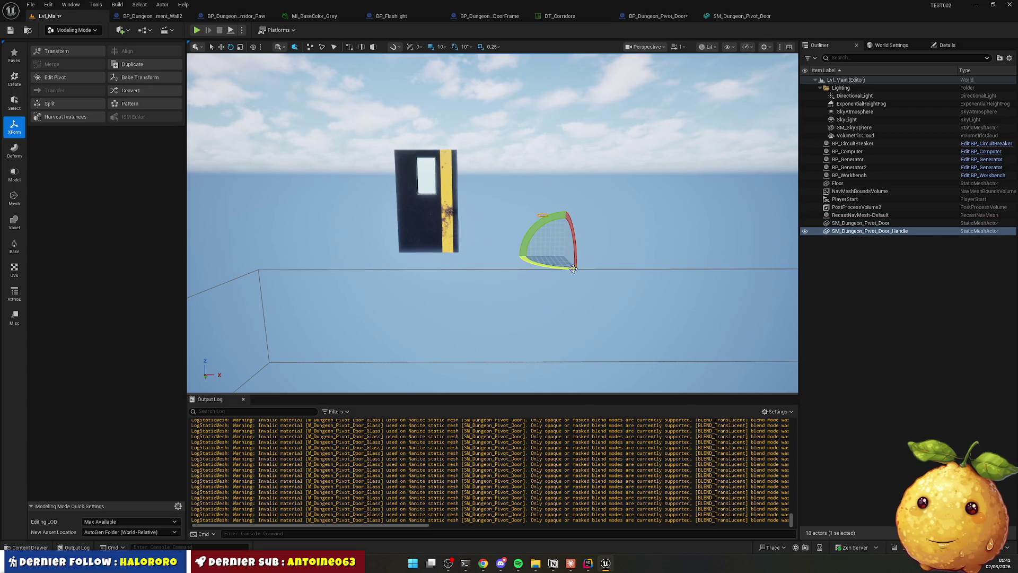
pyautogui.press('r')
pyautogui.press('e')
pyautogui.moveTo(572, 269); pyautogui.dragTo(572, 268)
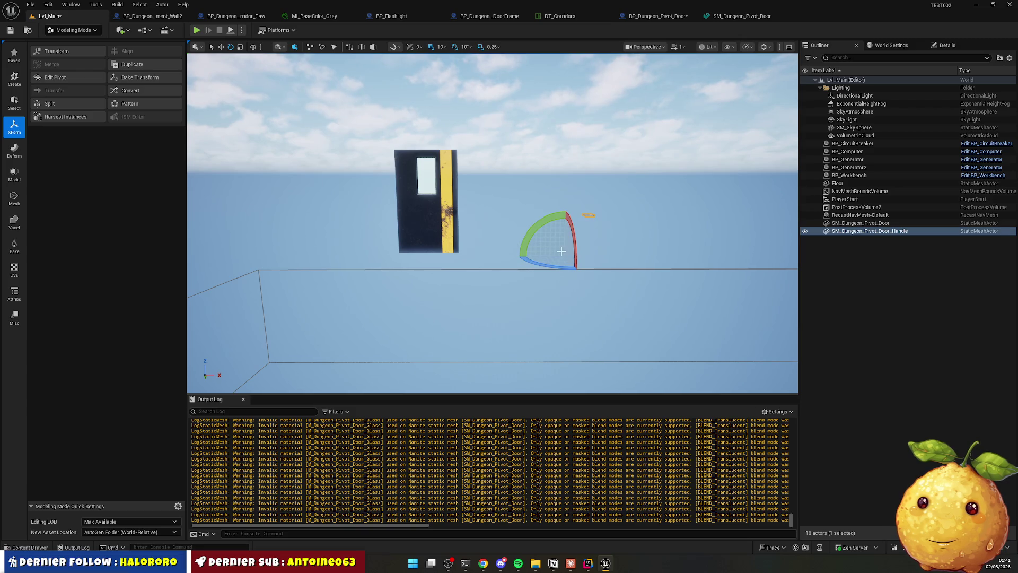
pyautogui.click(144, 78)
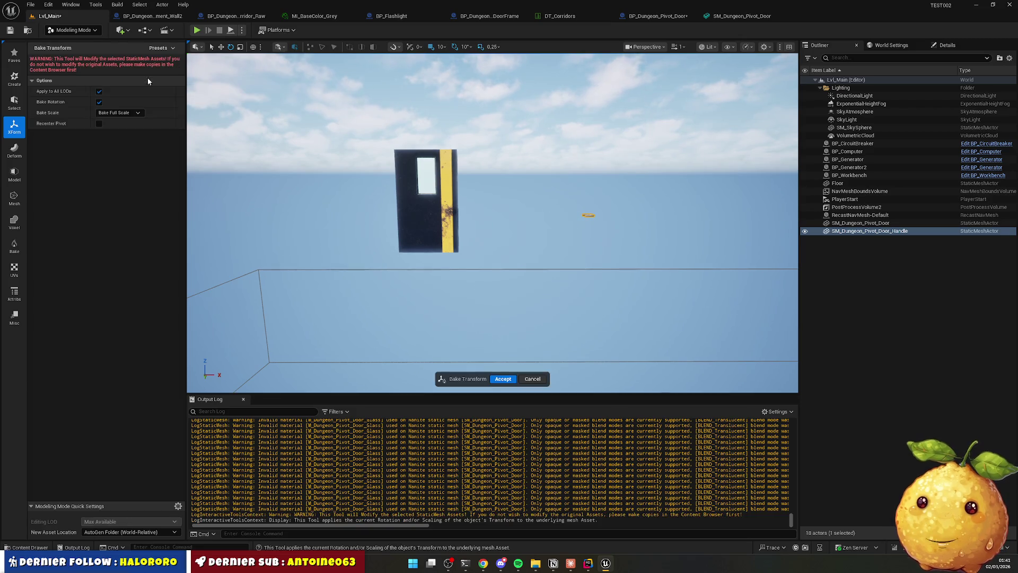
pyautogui.click(509, 385)
pyautogui.click(587, 215)
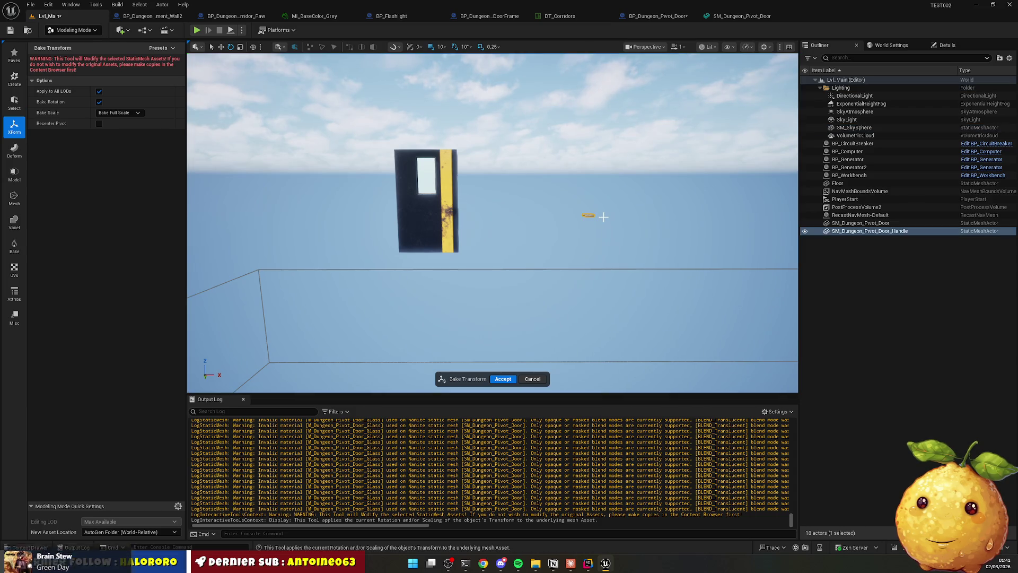
pyautogui.press('Delete')
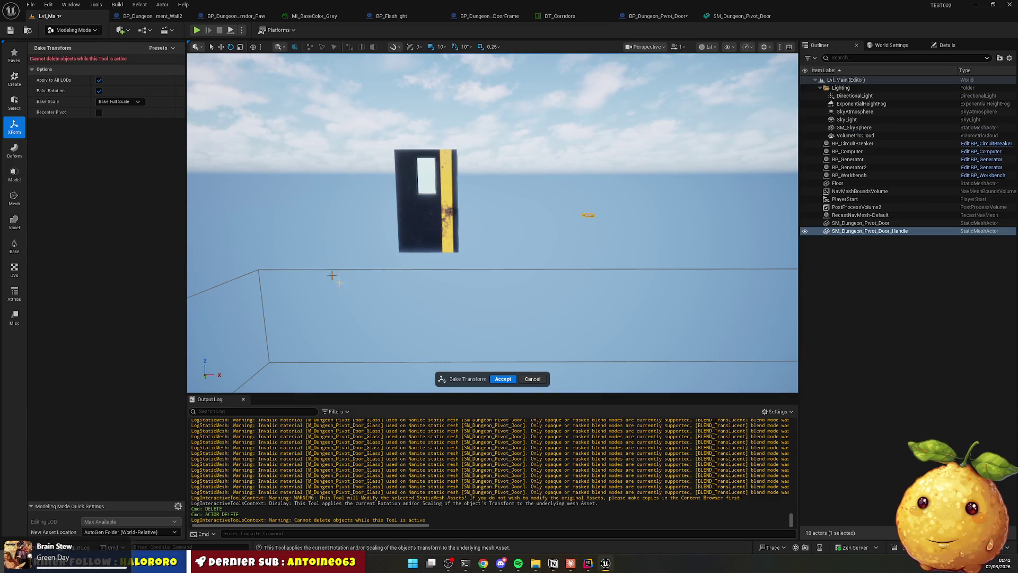
pyautogui.click(502, 379)
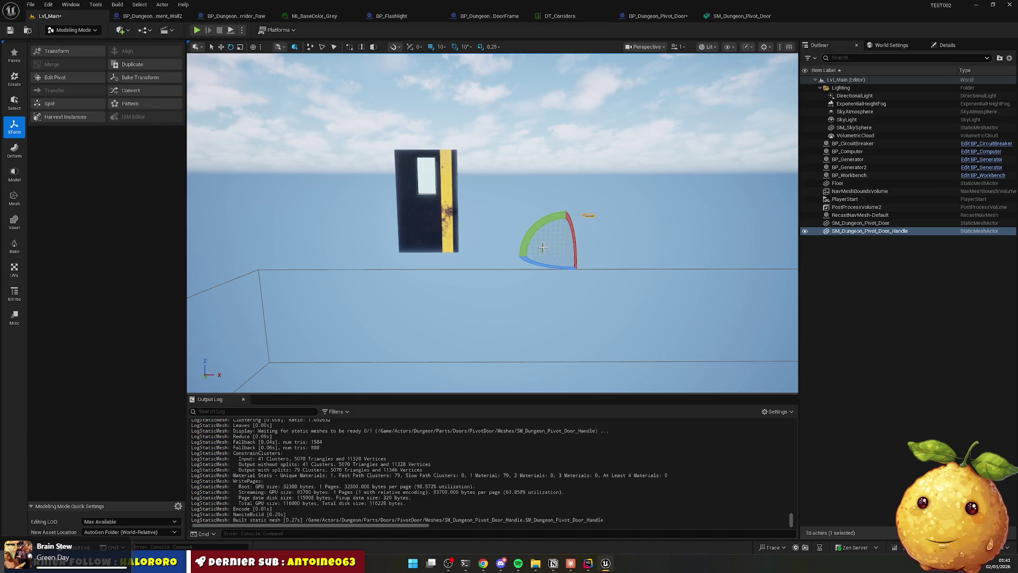
# Delete the temporary handle and door from the level and return to Selection Mode.
pyautogui.press('Delete')
pyautogui.click(421, 198)
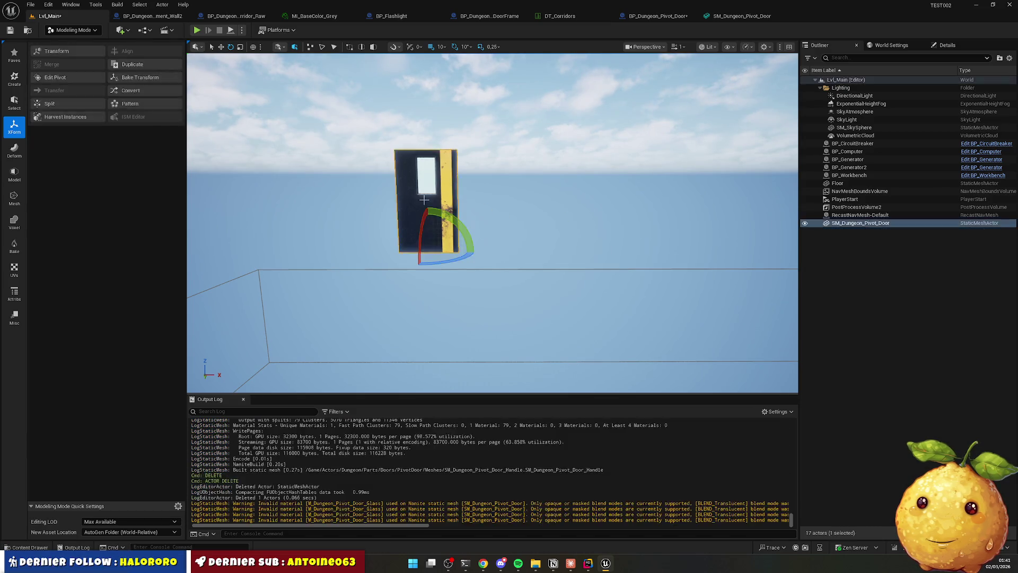
pyautogui.press('Delete')
pyautogui.click(66, 30)
pyautogui.click(99, 39)
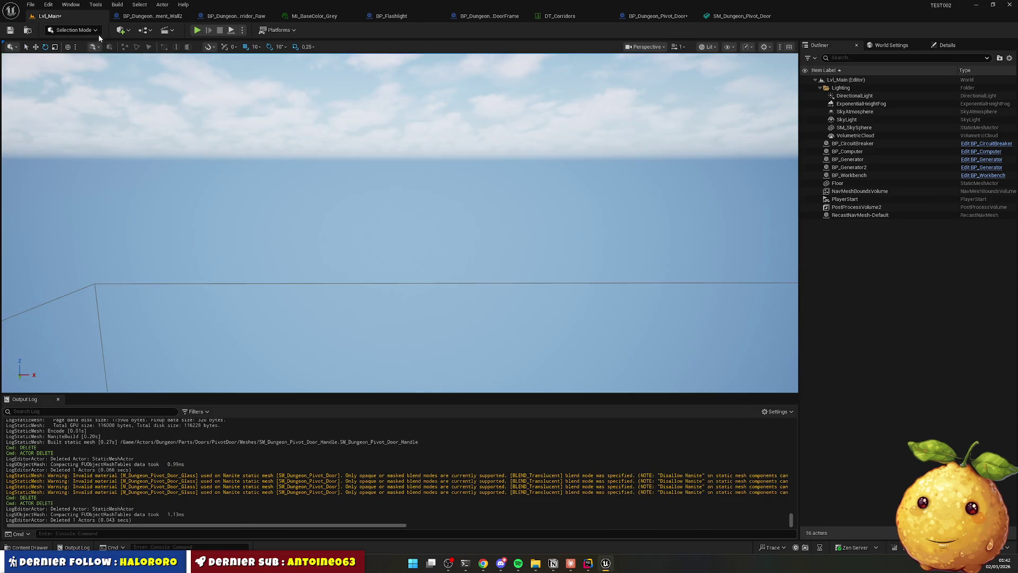
# Save all, then play-test and interact twice with the pivot door before stopping.
pyautogui.hotkey('ctrl', 'shift', 's')
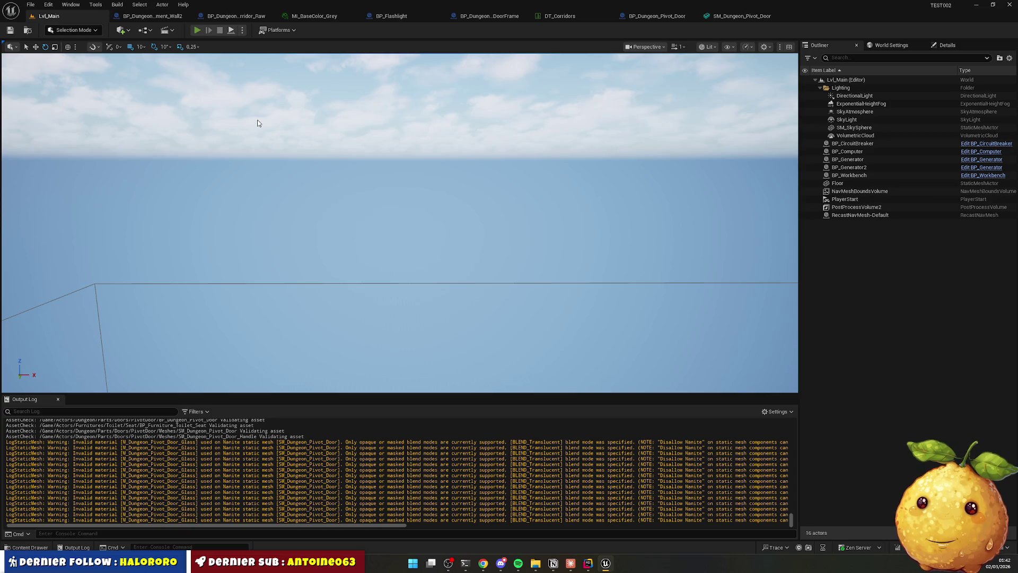
pyautogui.hotkey('alt', 'p')
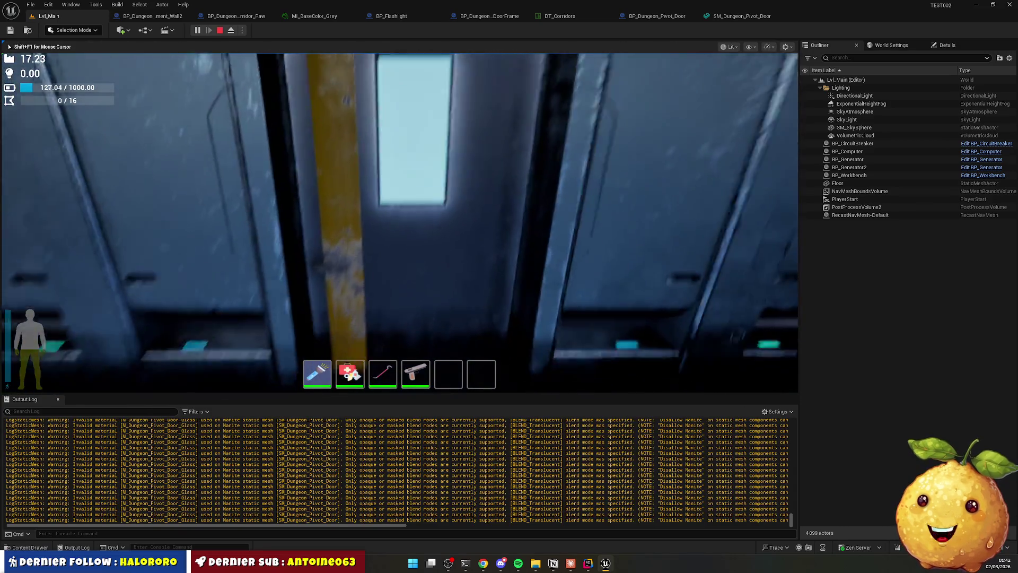
pyautogui.press('e')
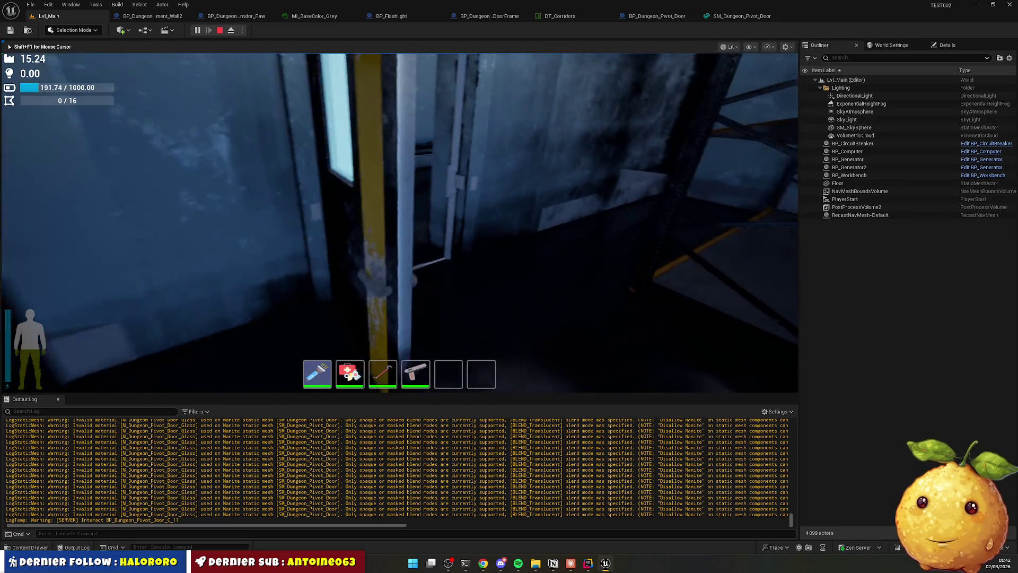
pyautogui.press('e')
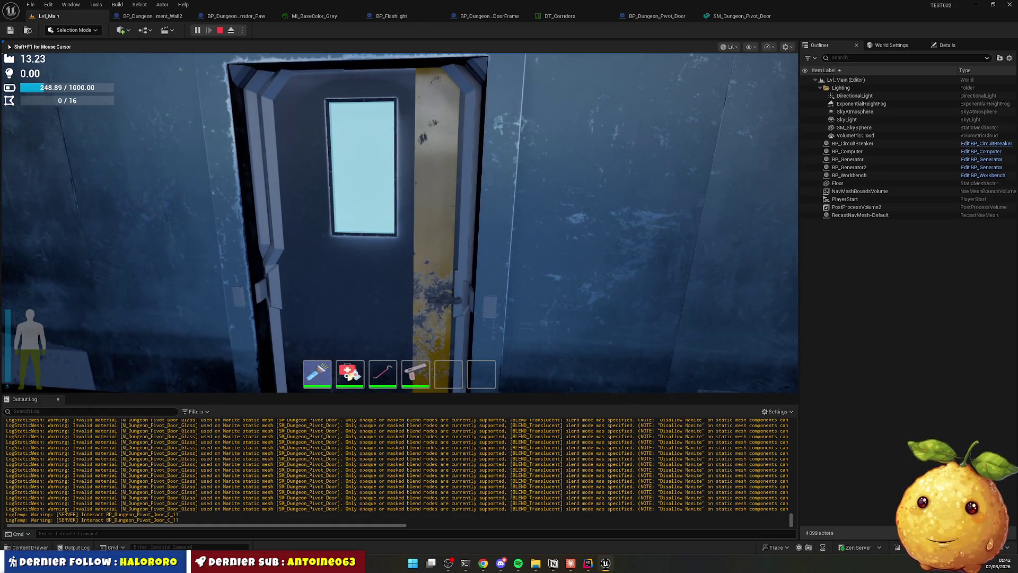
pyautogui.press('Escape')
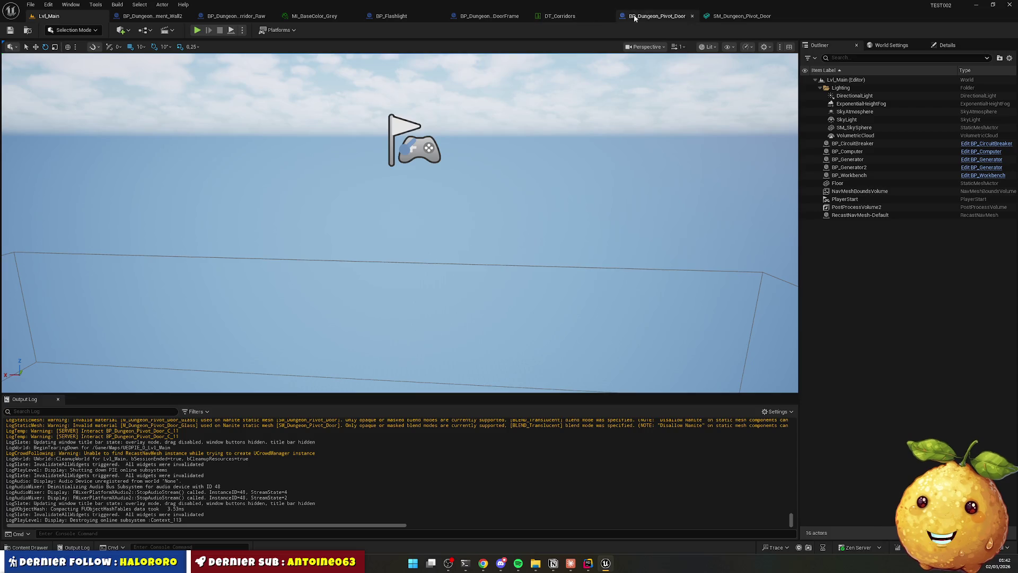
pyautogui.click(649, 19)
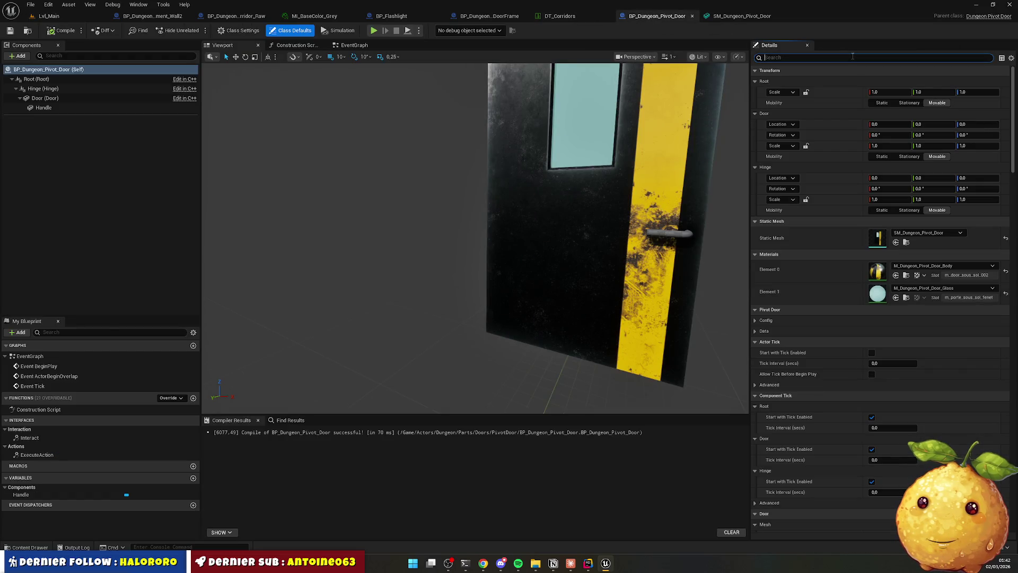
pyautogui.write('tie')
pyautogui.press('BackSpace')
pyautogui.press('BackSpace')
pyautogui.press('BackSpace')
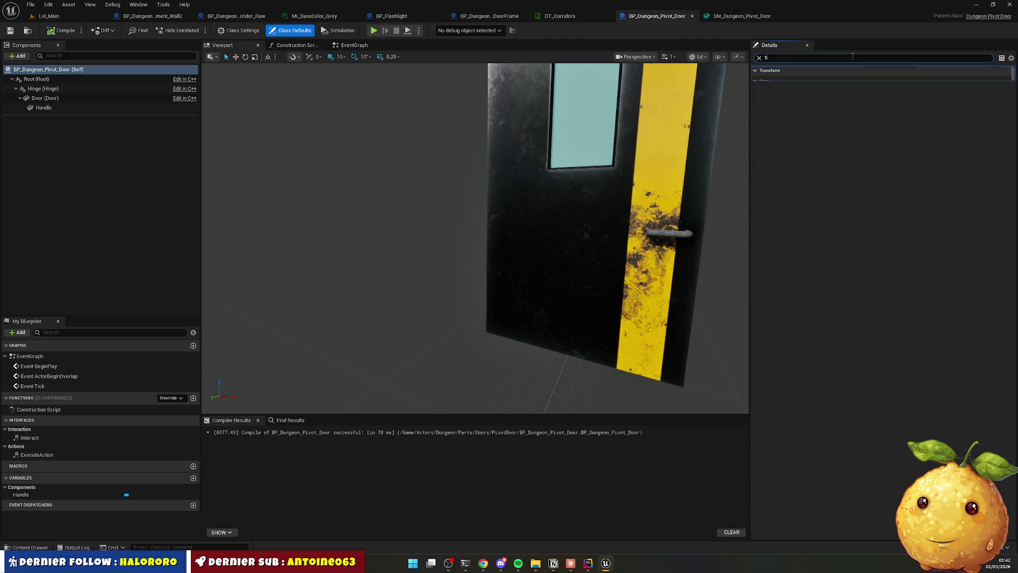
pyautogui.click(79, 18)
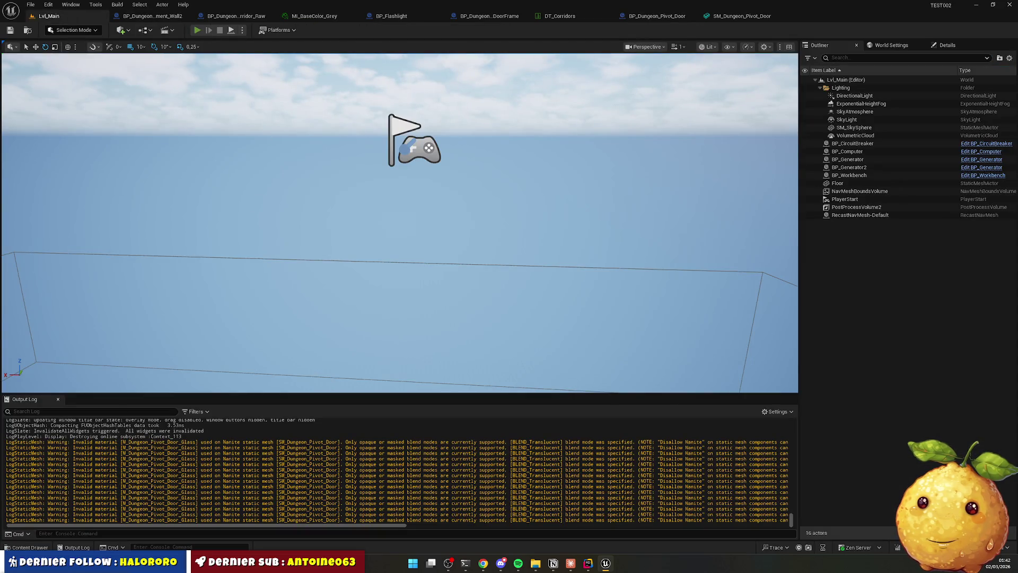
# Play-test: open the pivot door, walk into the shelving room and back, then open BP_Dungeon_Pivot_Door.
pyautogui.hotkey('alt', 'p')
pyautogui.press('e')
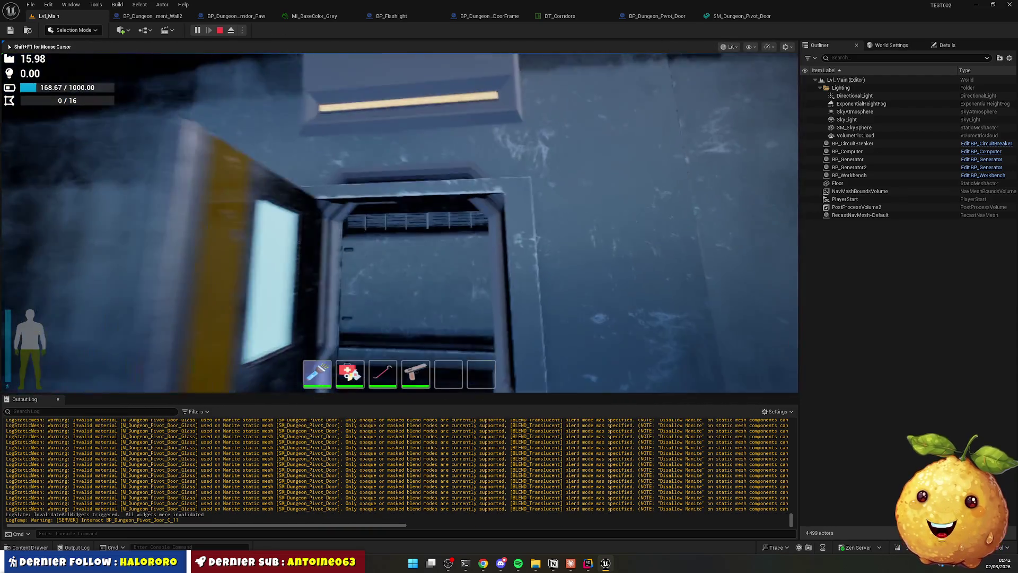
pyautogui.press('s')
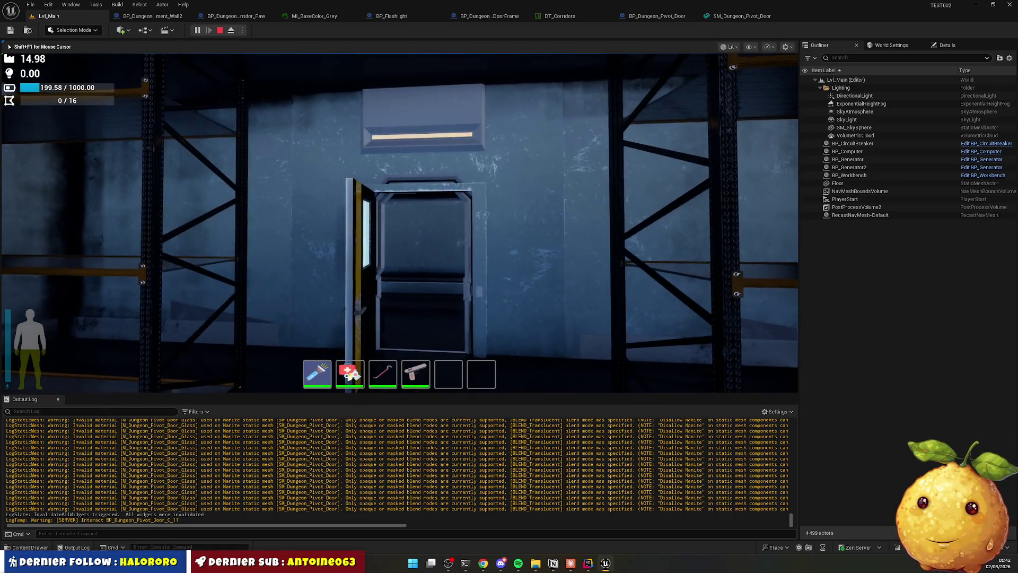
pyautogui.press('w')
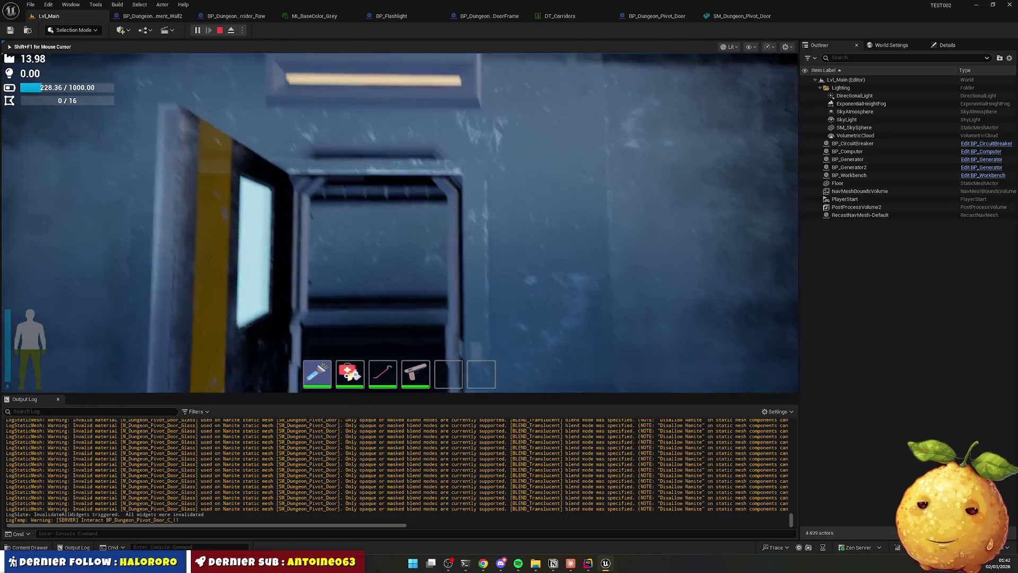
pyautogui.press('w')
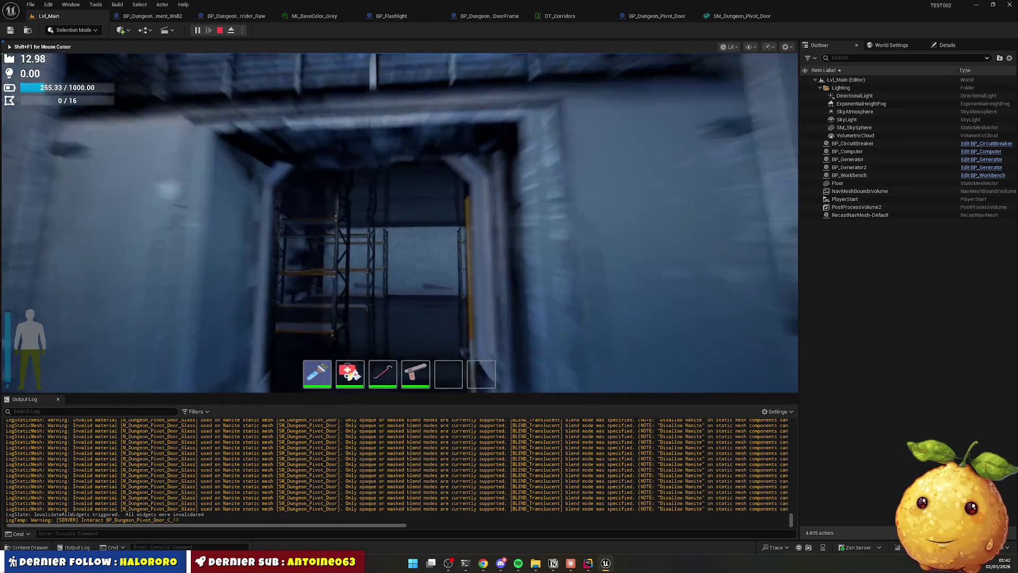
pyautogui.press('s')
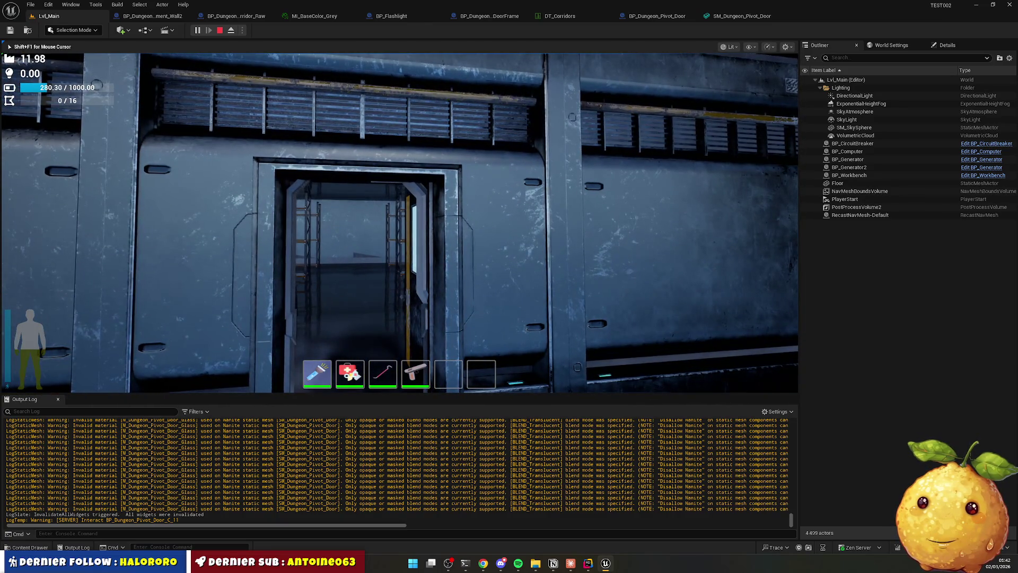
pyautogui.press('a')
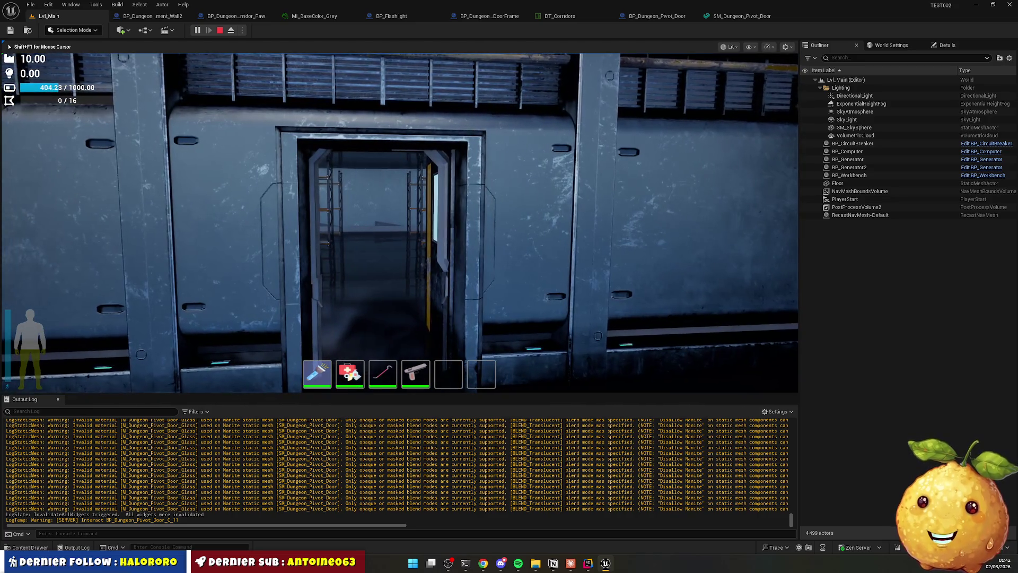
pyautogui.press('Escape')
pyautogui.click(671, 21)
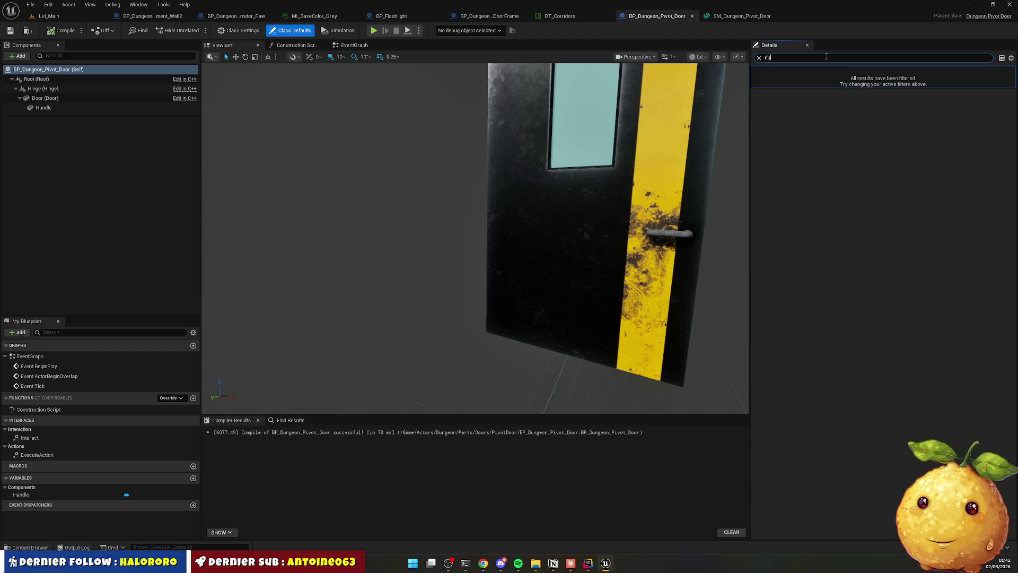
# Change Door Transition Duration from 2.0 to 0.5 and compile BP_Dungeon_Pivot_Door.
pyautogui.write('ra')
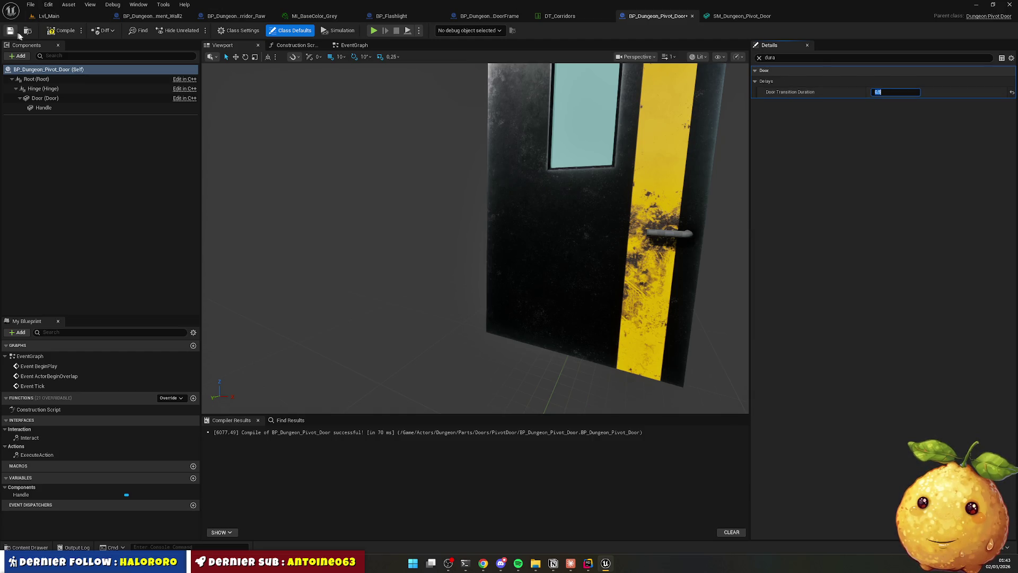
pyautogui.click(60, 32)
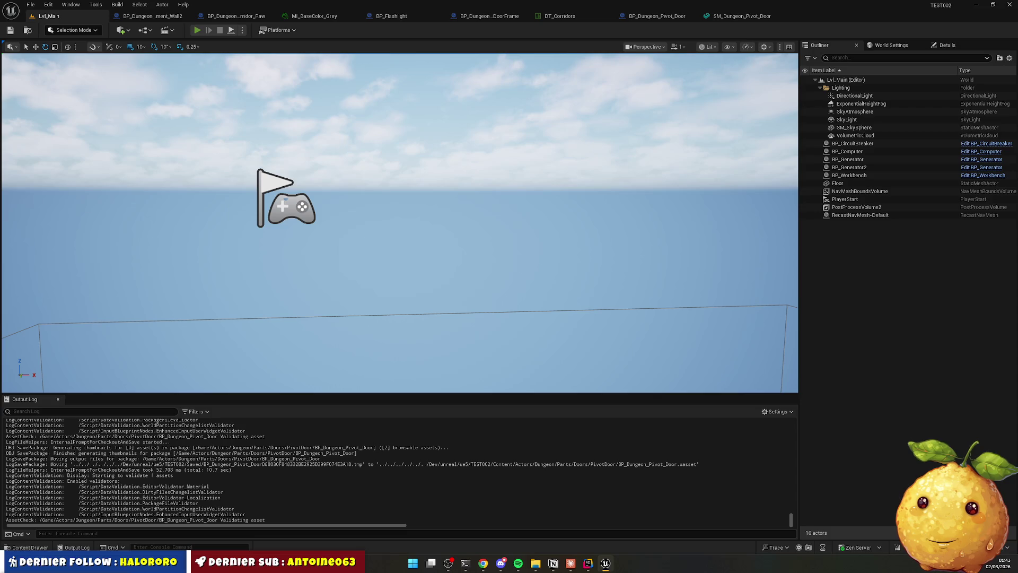
pyautogui.hotkey('alt', 'p')
pyautogui.press('e')
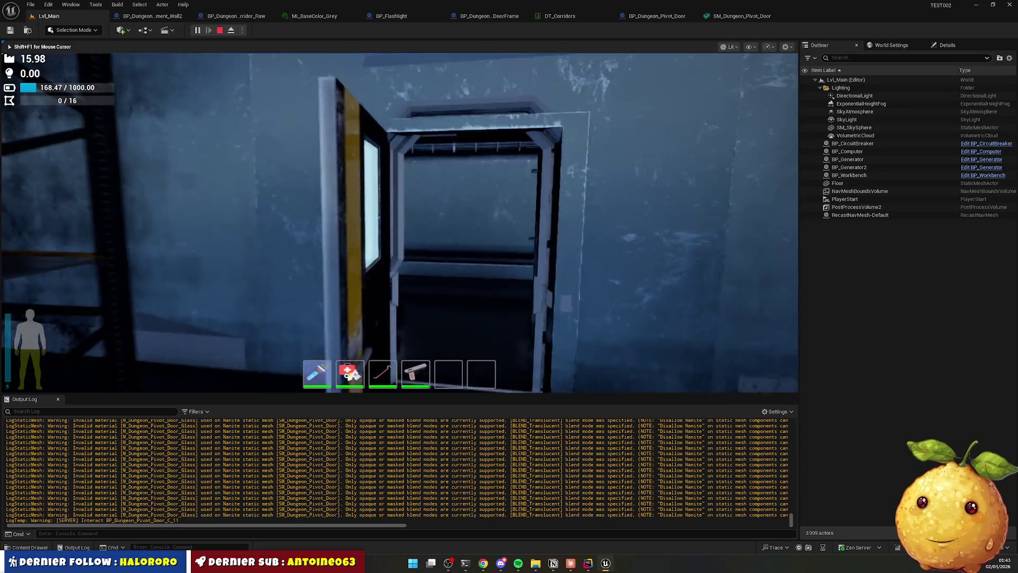
pyautogui.press('e')
pyautogui.press('e')
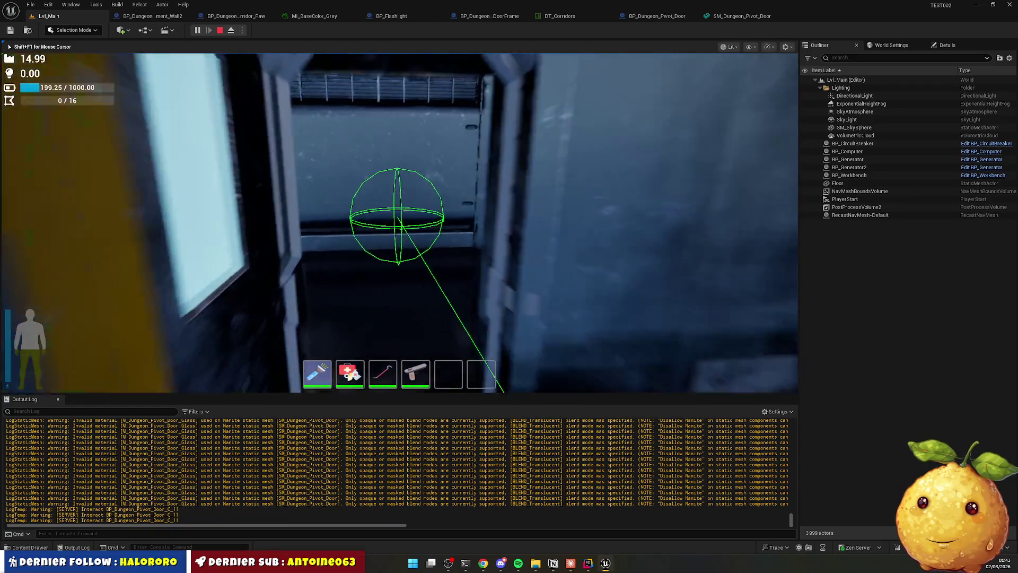
pyautogui.press('e')
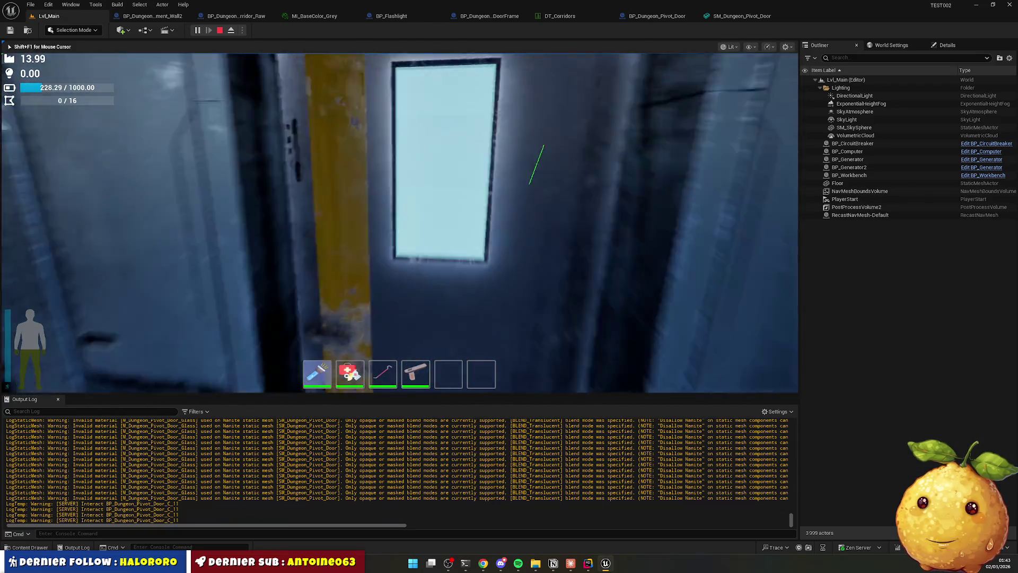
pyautogui.press('e')
pyautogui.press('e')
pyautogui.press('e')
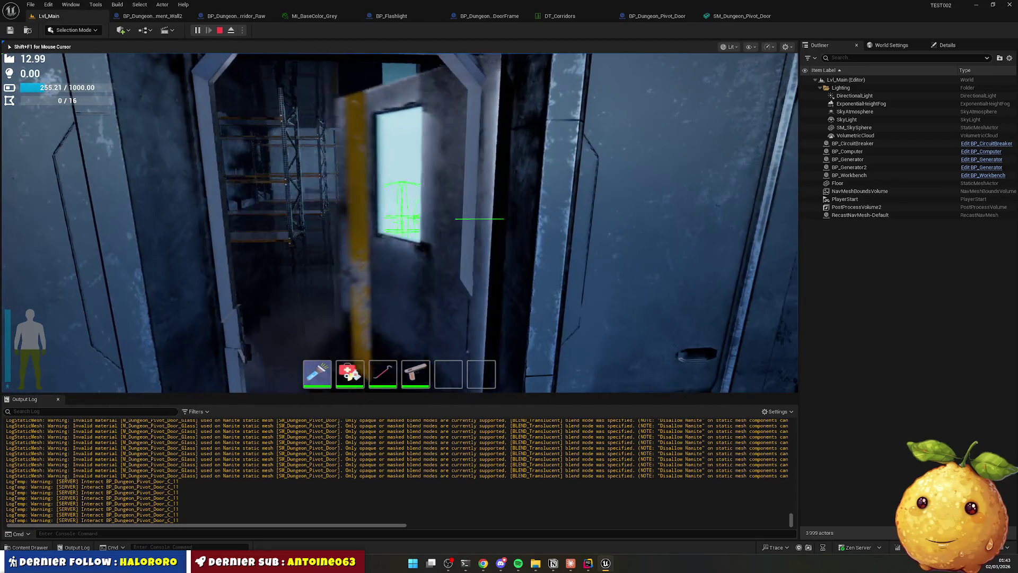
pyautogui.press('e')
pyautogui.press('e')
pyautogui.press('e')
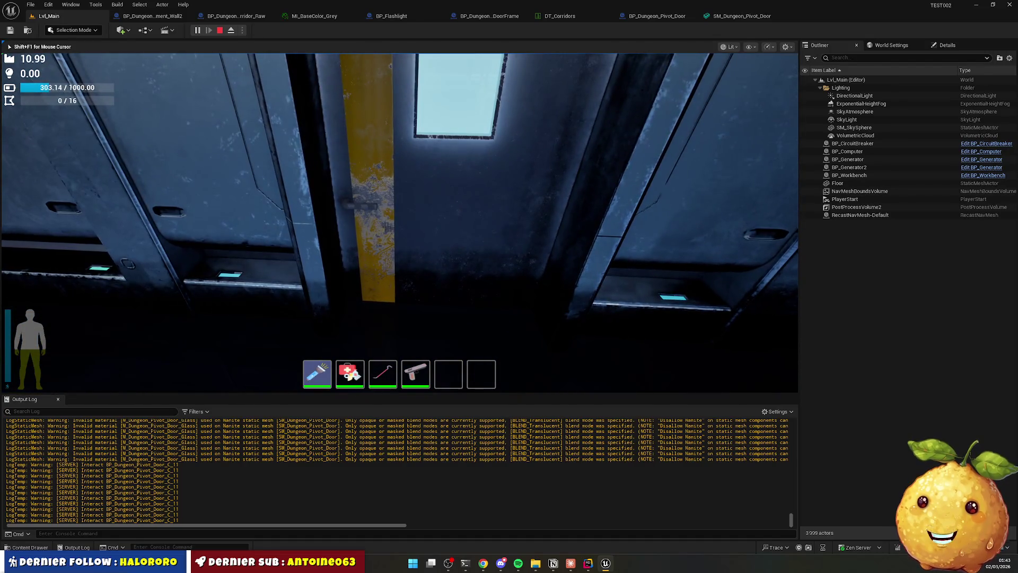
pyautogui.press('Escape')
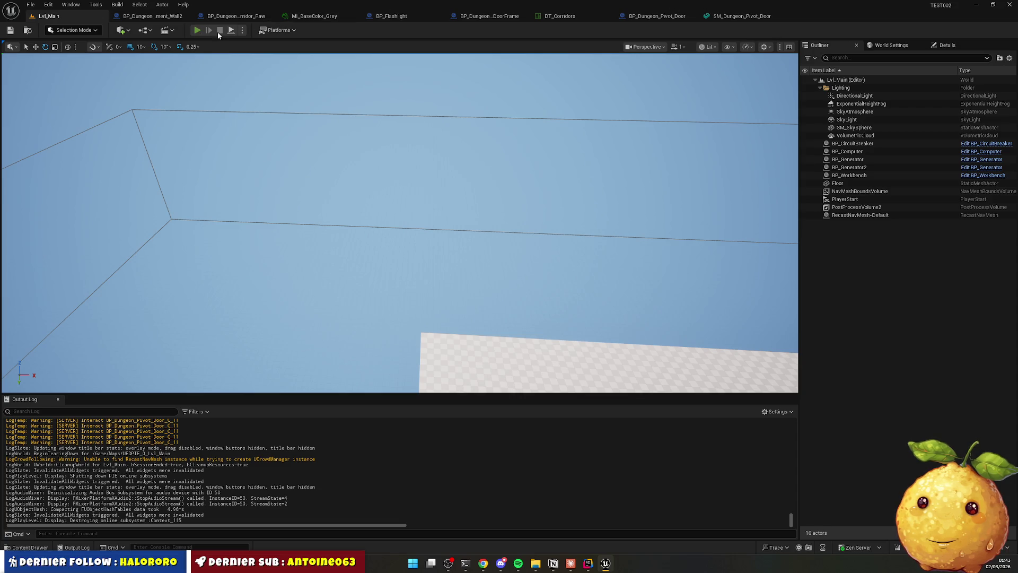
pyautogui.click(210, 30)
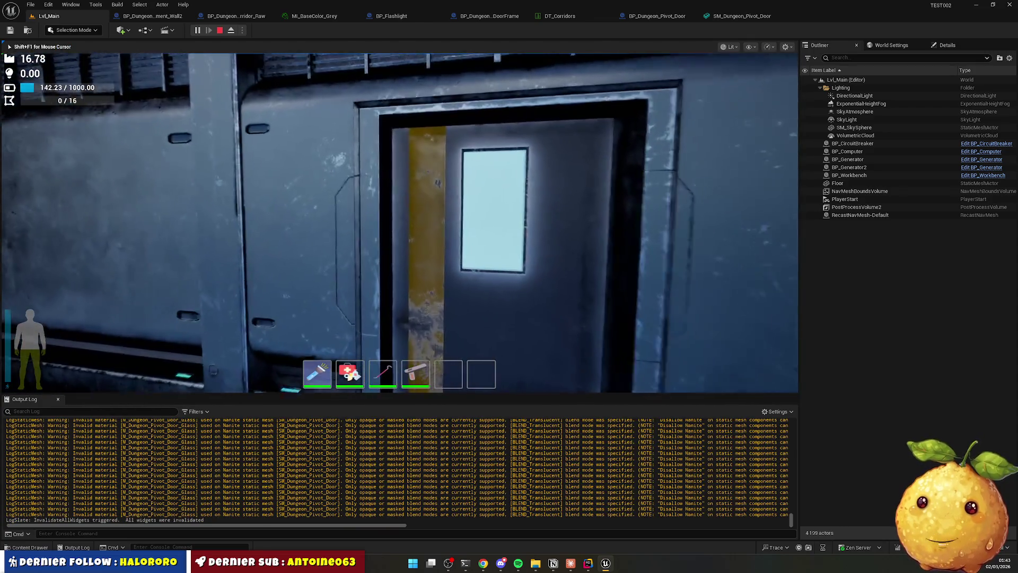
pyautogui.press('w')
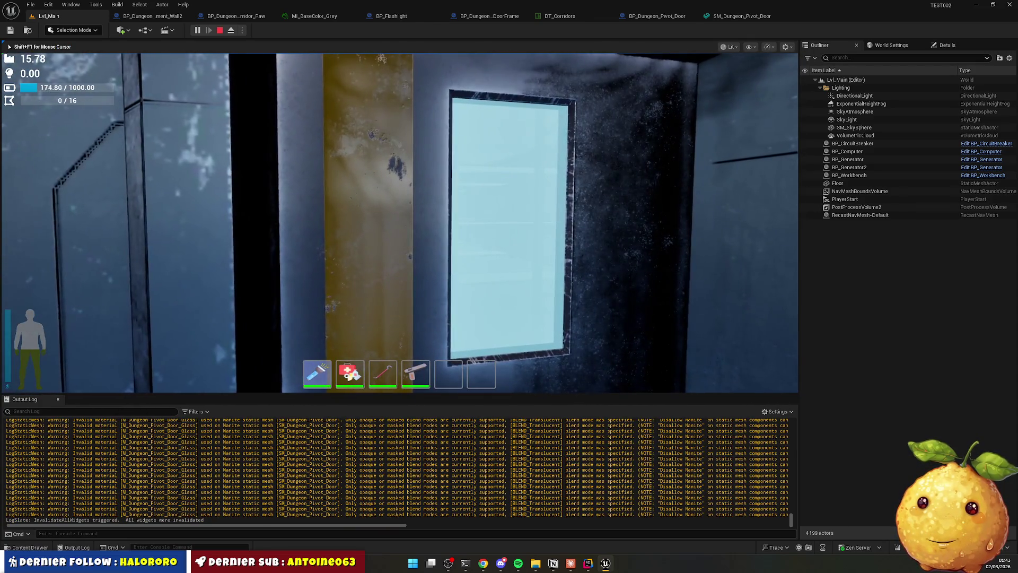
pyautogui.press('F8')
pyautogui.moveTo(349, 192)
pyautogui.mouseDown()
pyautogui.moveTo(313, 190)
pyautogui.moveTo(320, 224)
pyautogui.moveTo(180, 222)
pyautogui.mouseUp()
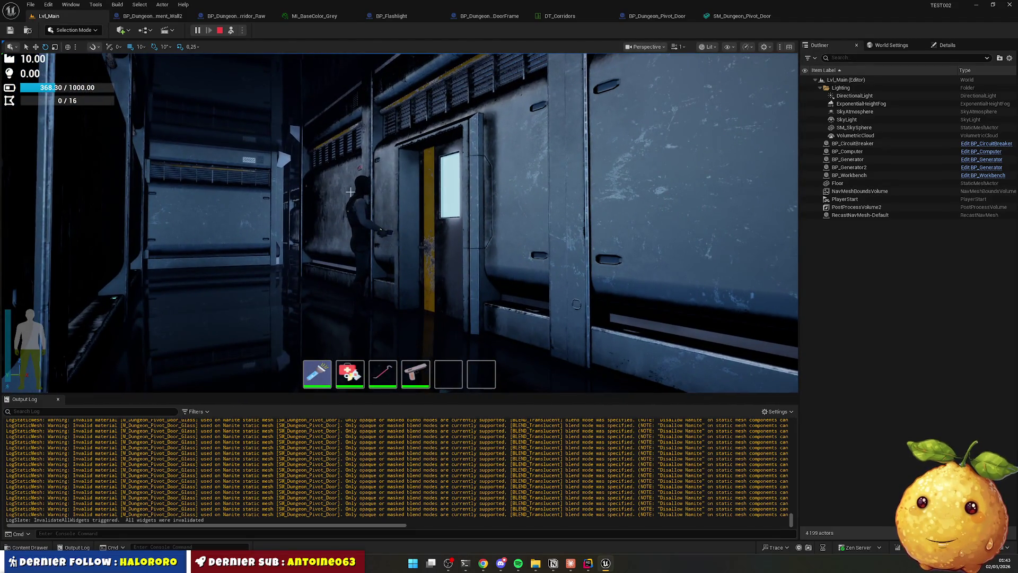
pyautogui.moveTo(349, 191)
pyautogui.mouseDown()
pyautogui.moveTo(408, 191)
pyautogui.moveTo(340, 192)
pyautogui.moveTo(387, 191)
pyautogui.mouseUp()
pyautogui.press('Escape')
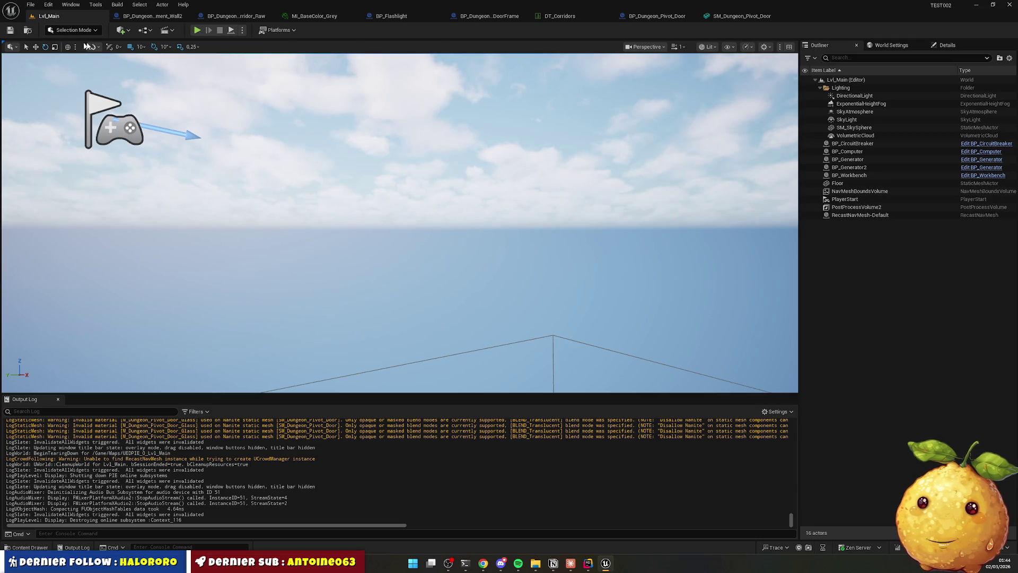
# Open SM_Dungeon_Pivot_Door_Handle and its handle material from the PivotDoor/Materials folder.
pyautogui.click(29, 547)
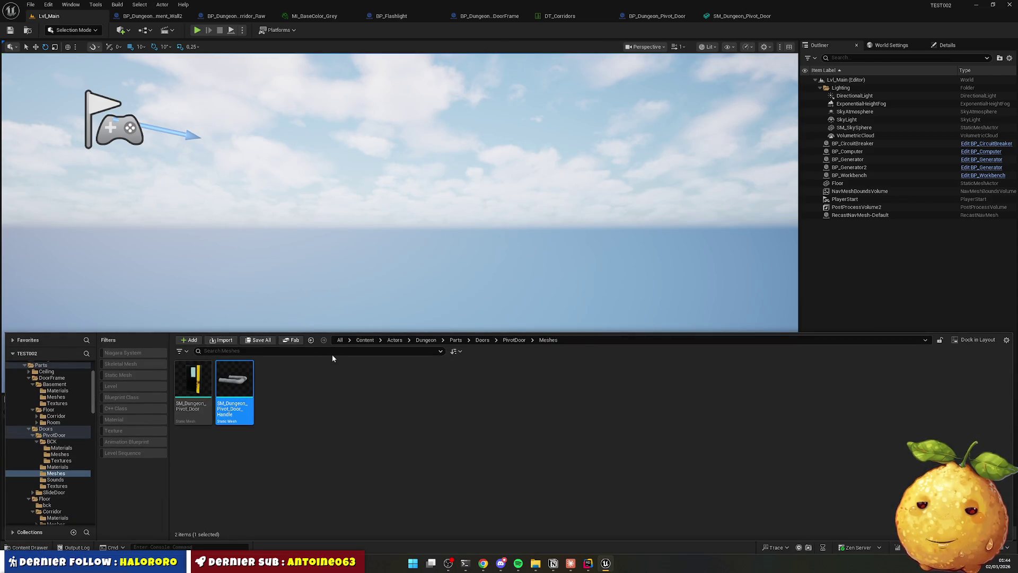
pyautogui.press('Return')
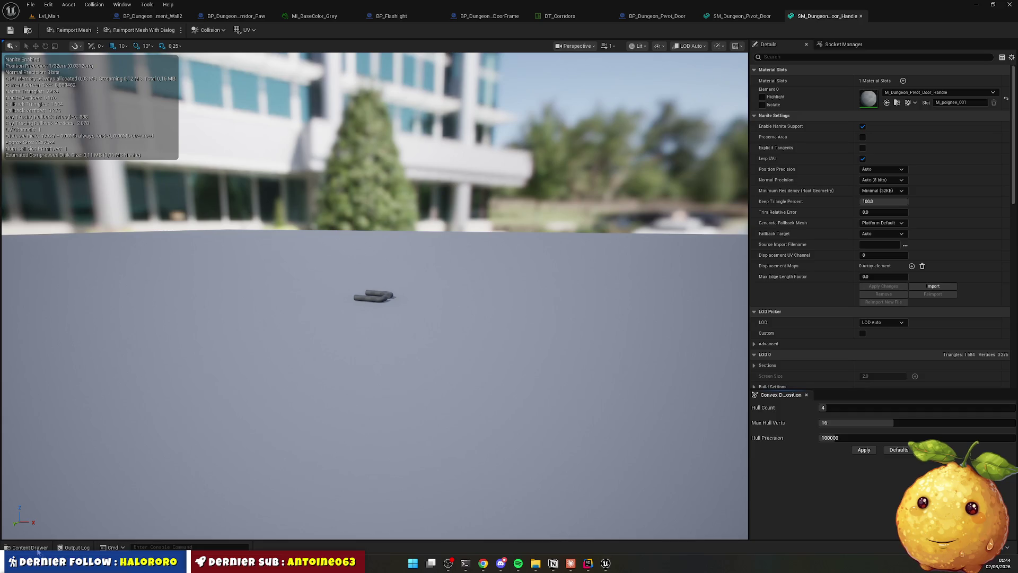
pyautogui.click(37, 550)
pyautogui.hotkey('alt', 'Left')
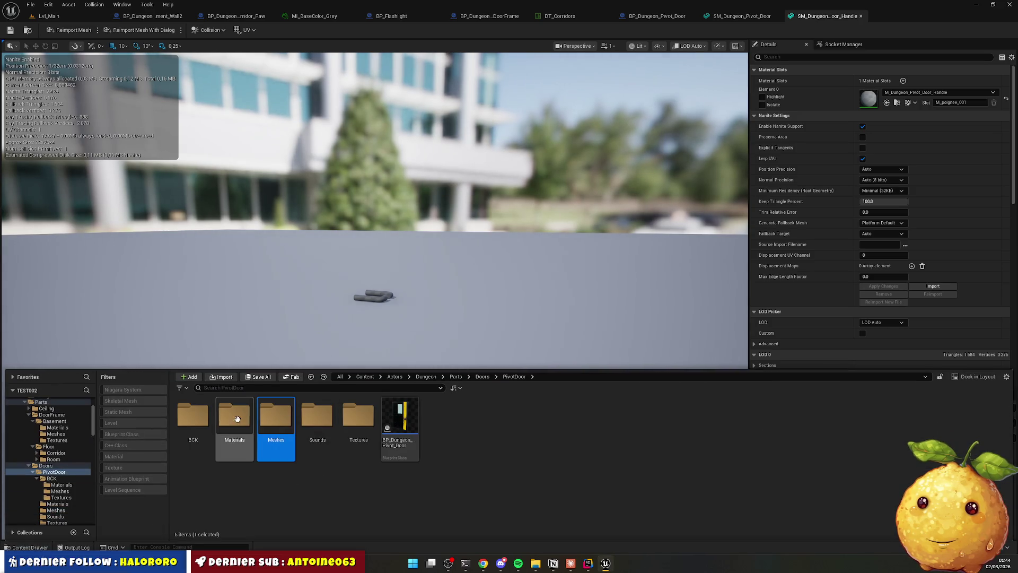
pyautogui.press('Right')
pyautogui.press('Right')
pyautogui.press('Return')
pyautogui.hotkey('alt', 'Left')
pyautogui.press('Home')
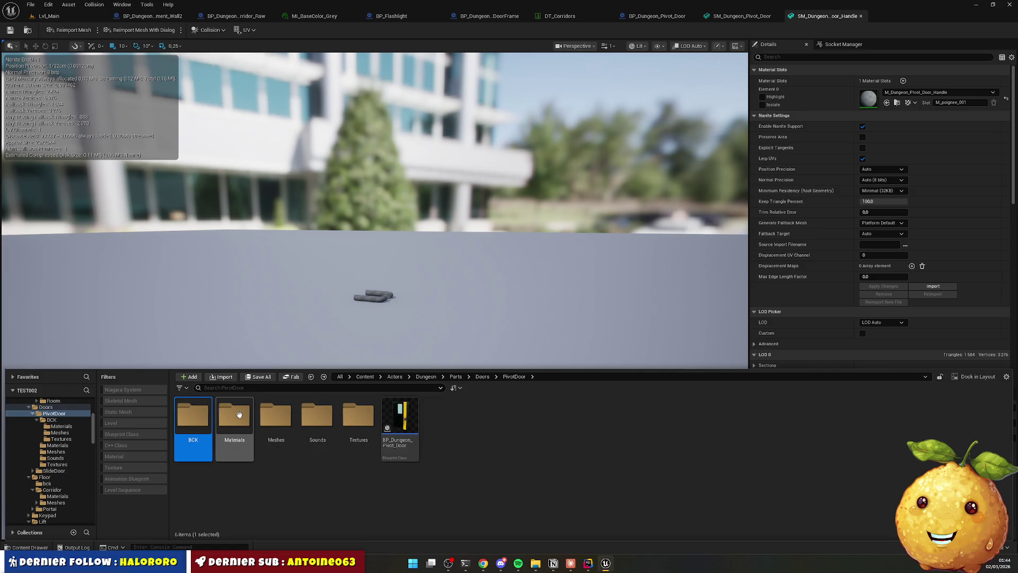
pyautogui.doubleClick(239, 415)
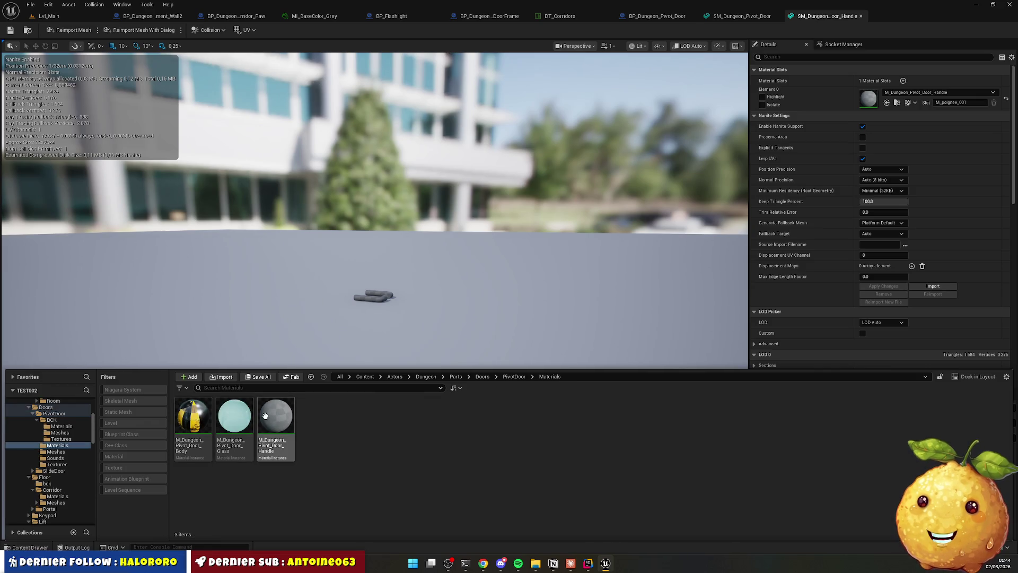
pyautogui.moveTo(280, 419)
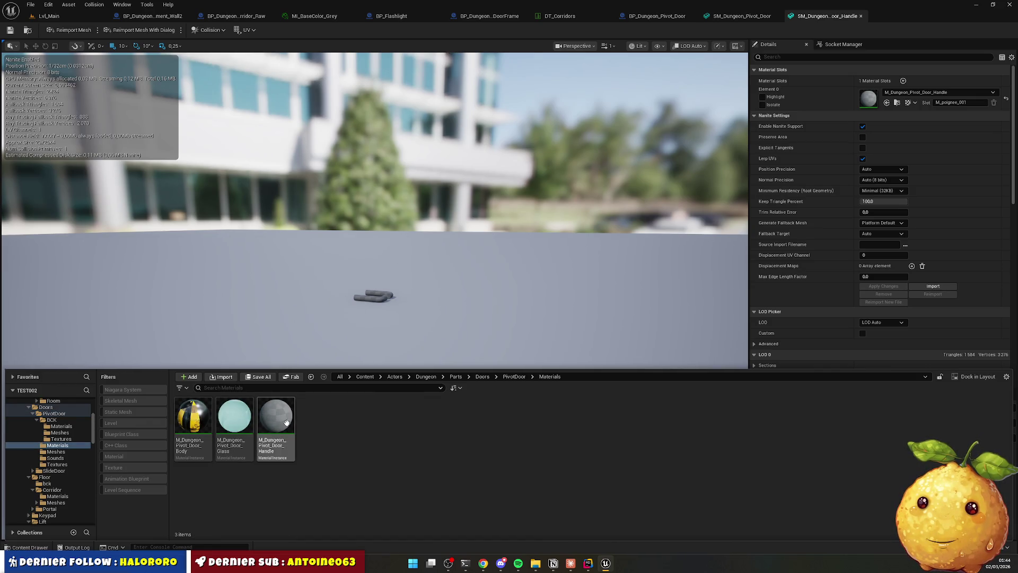
pyautogui.click(287, 422)
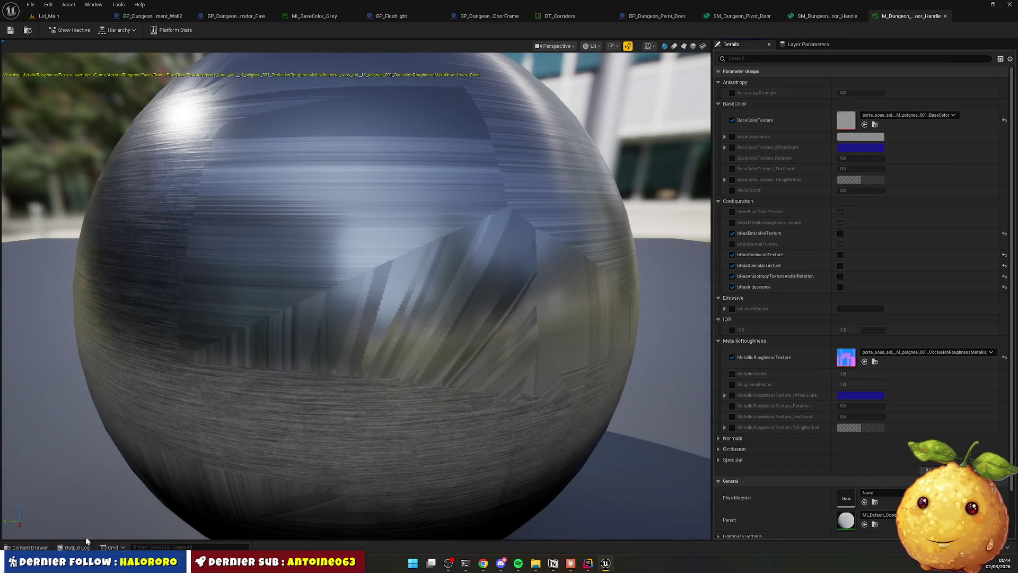
# Check the metallic look on the handle mesh, then bring up BP_Dungeon_Basement_Wall2.
pyautogui.click(30, 547)
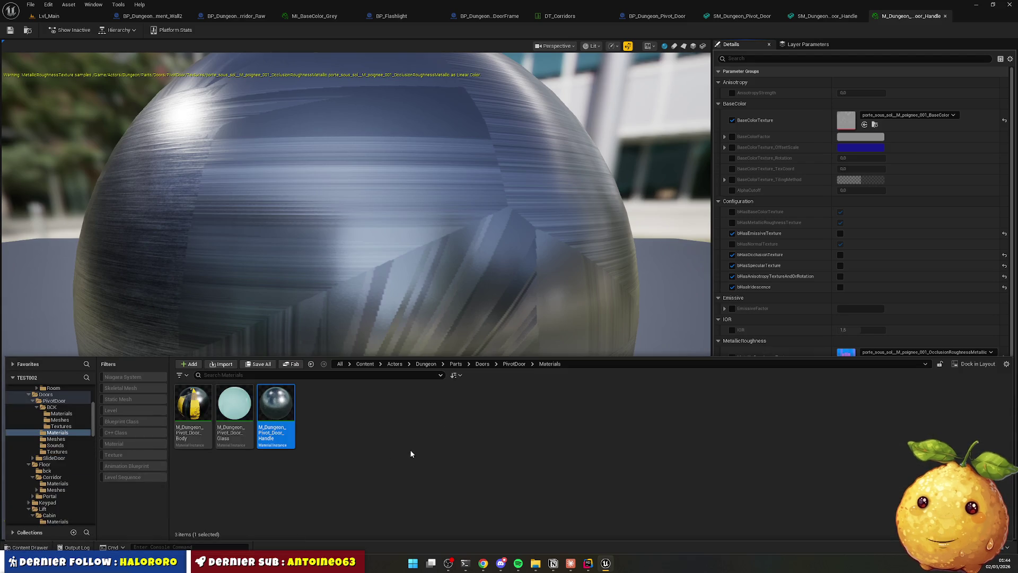
pyautogui.click(826, 16)
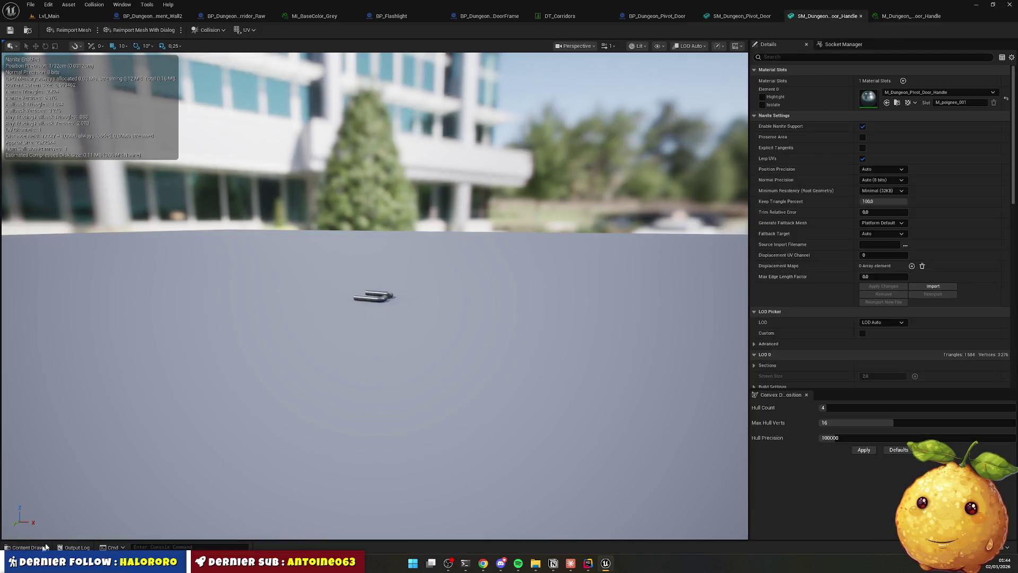
pyautogui.scroll(6, 387, 315)
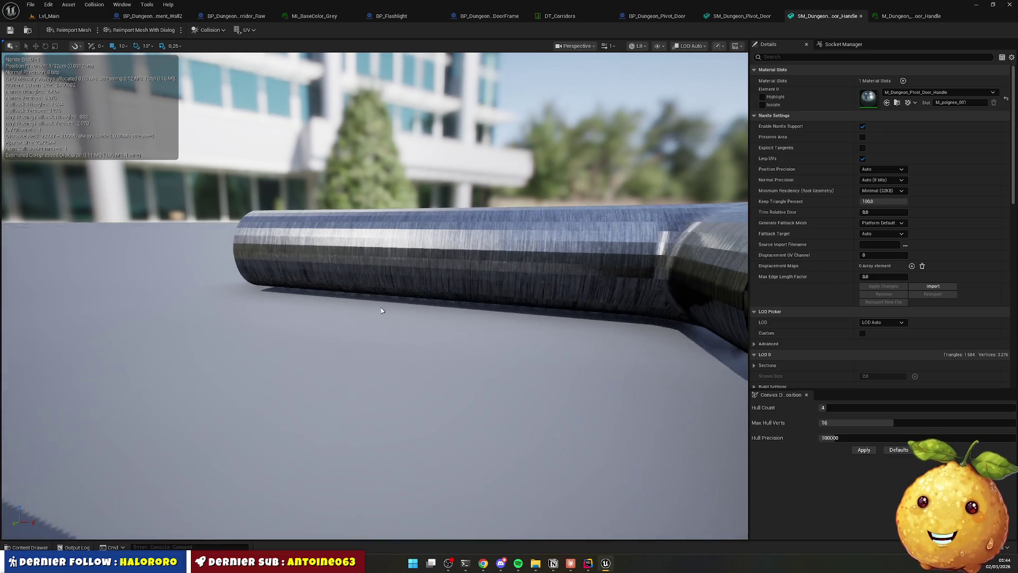
pyautogui.scroll(-4, 384, 311)
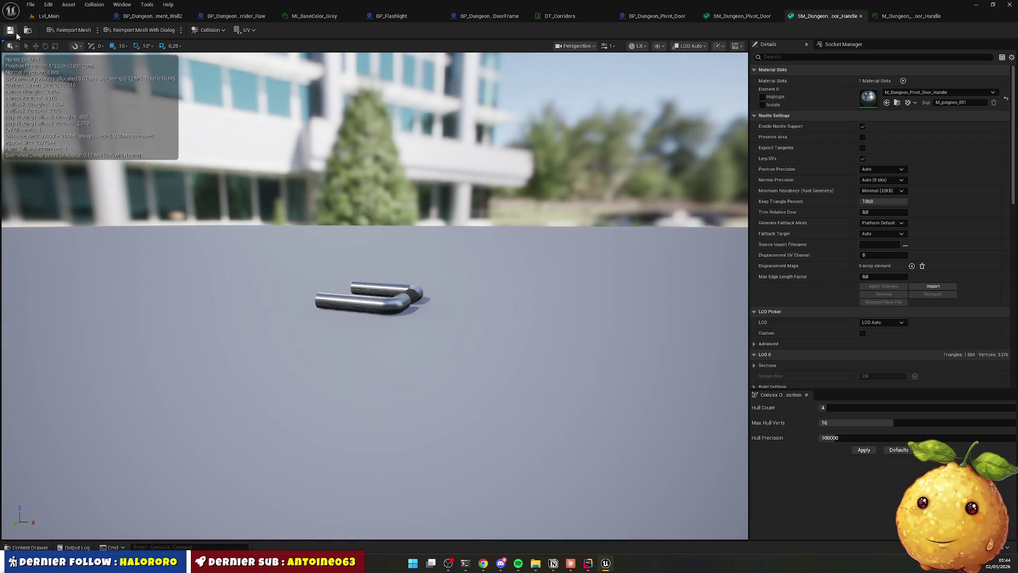
pyautogui.click(143, 16)
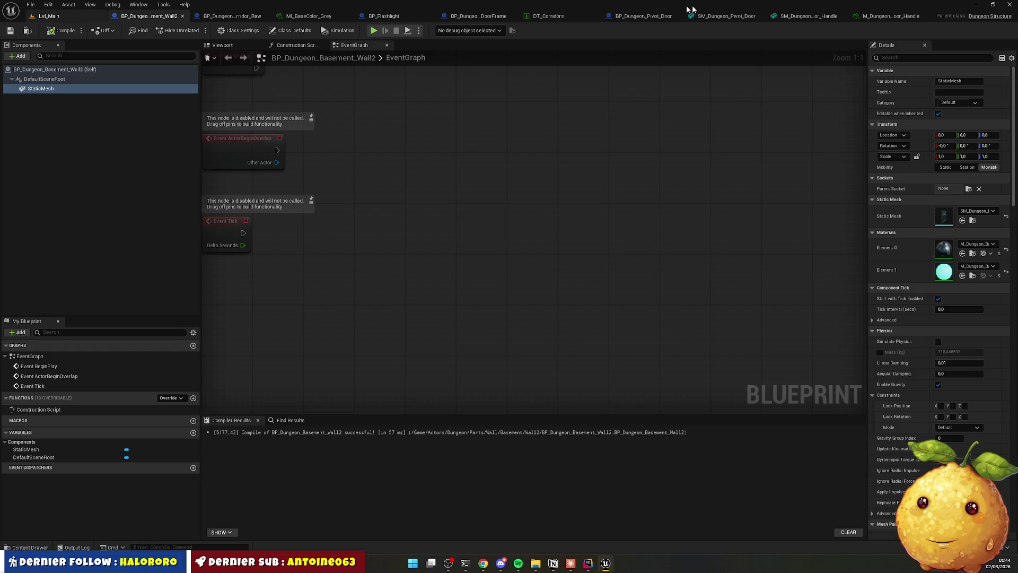
# Back in Lvl_Main, play-test opening and closing the pivot door, then reopen its blueprint.
pyautogui.click(817, 18)
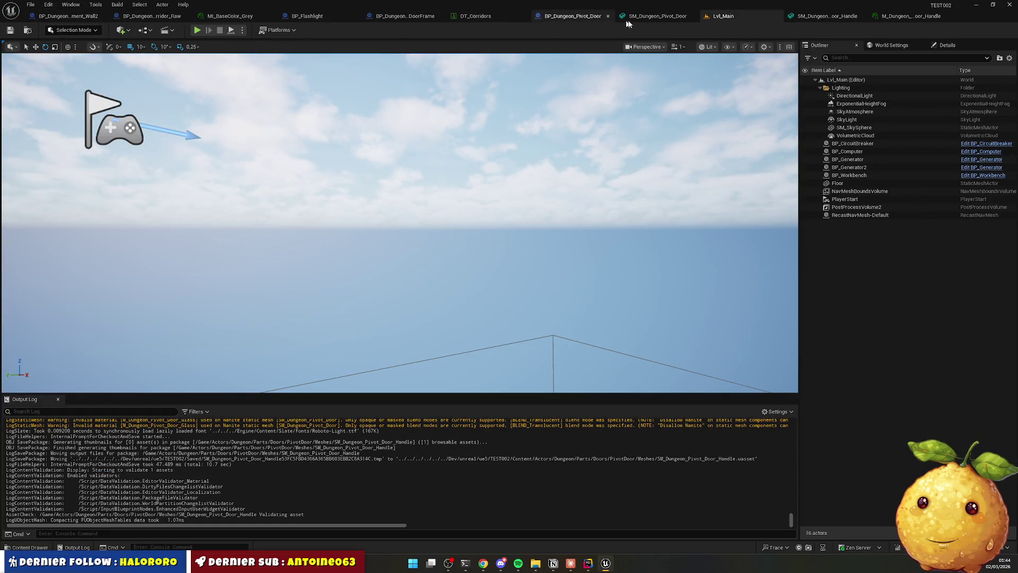
pyautogui.moveTo(713, 17); pyautogui.dragTo(51, 17)
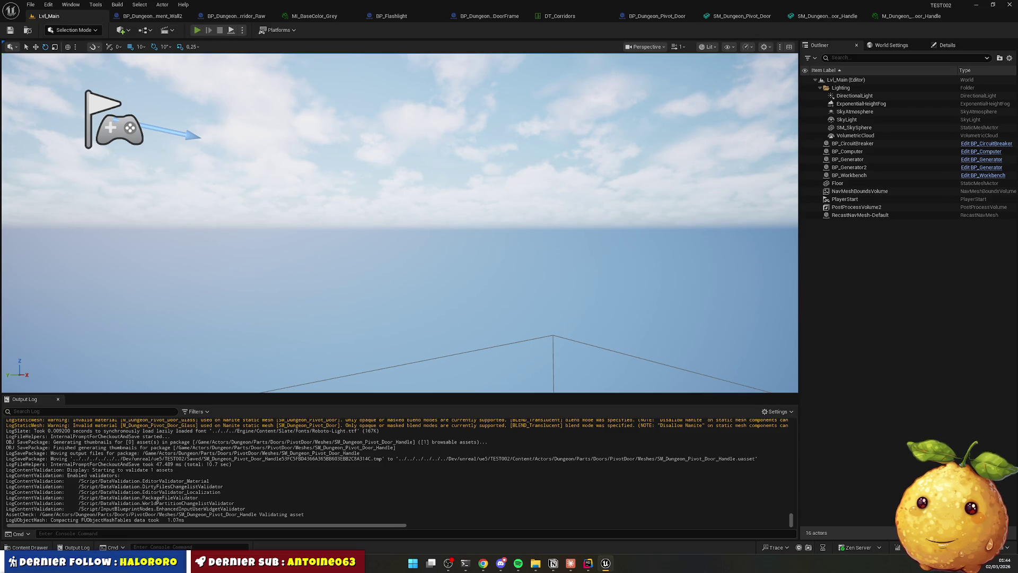
pyautogui.click(197, 30)
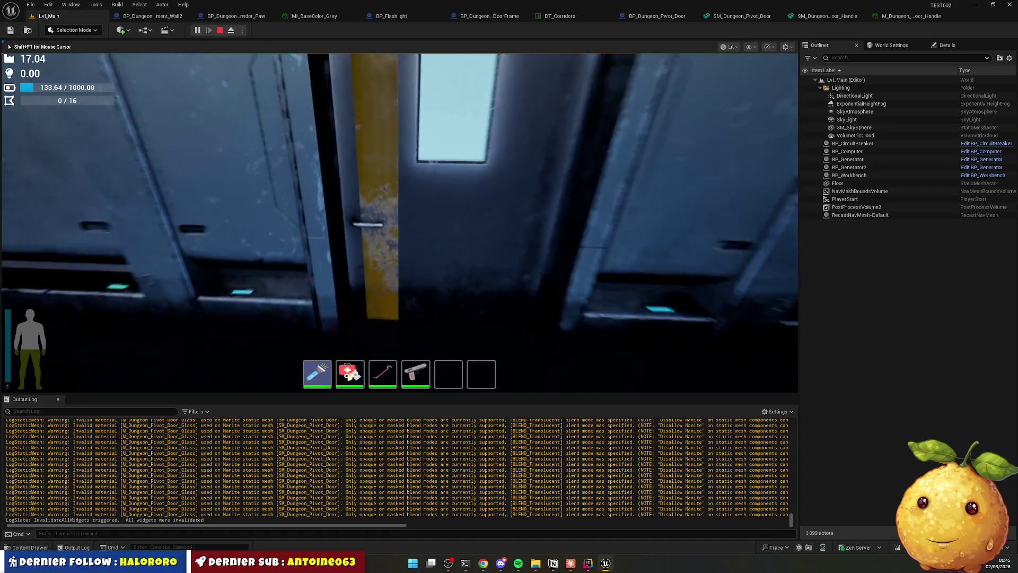
pyautogui.press('e')
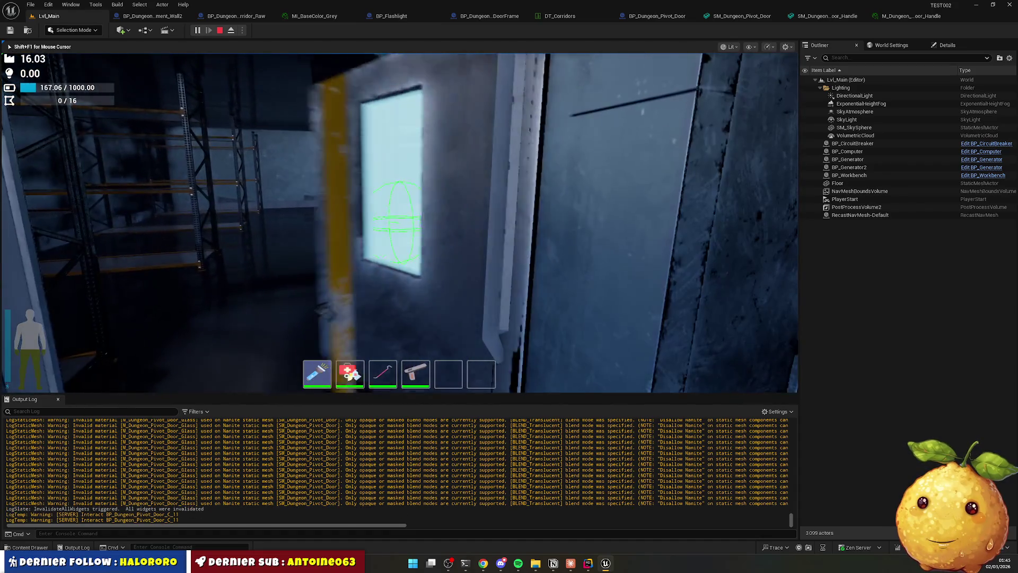
pyautogui.press('e')
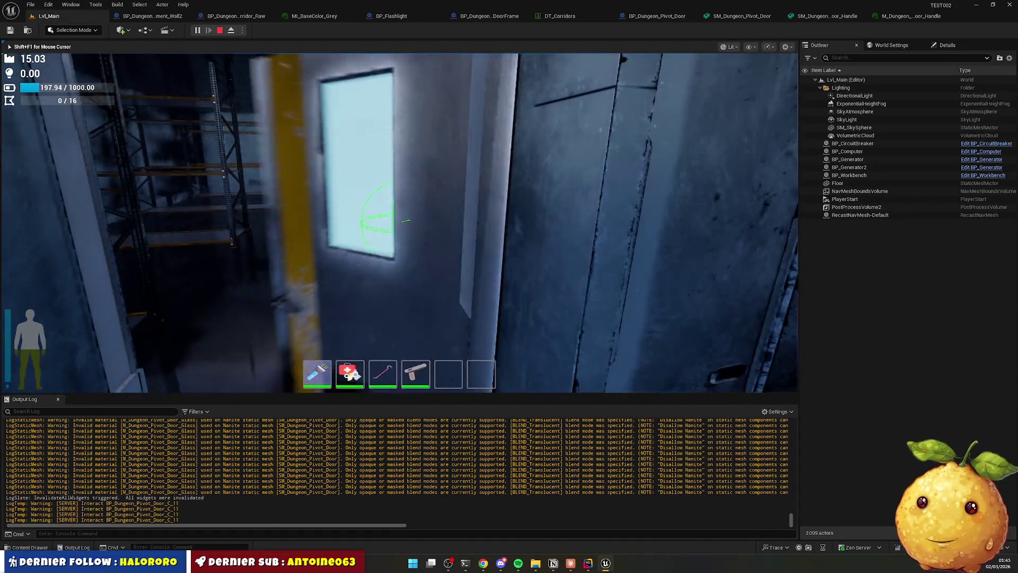
pyautogui.press('Escape')
pyautogui.click(674, 18)
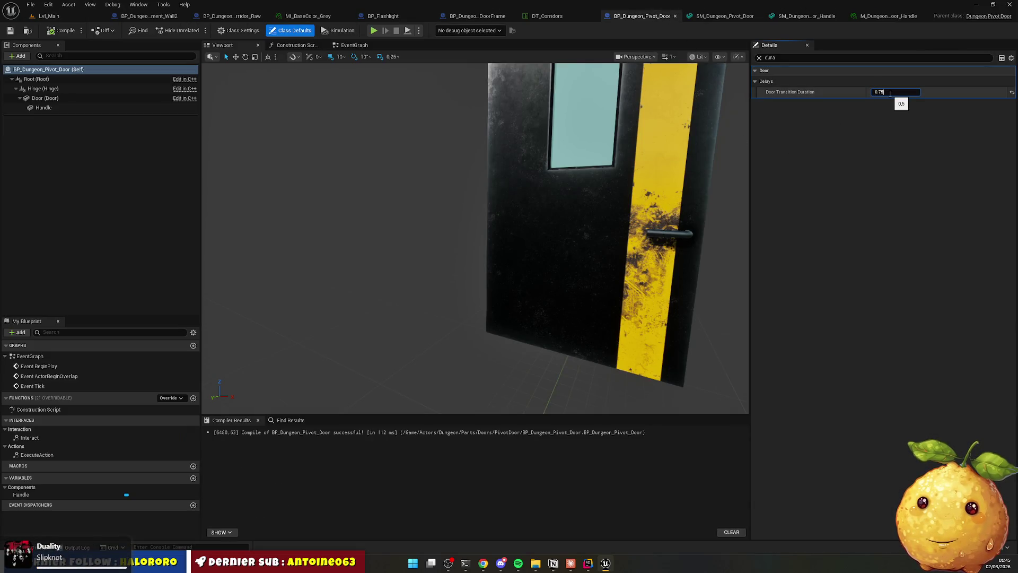
pyautogui.press('Return')
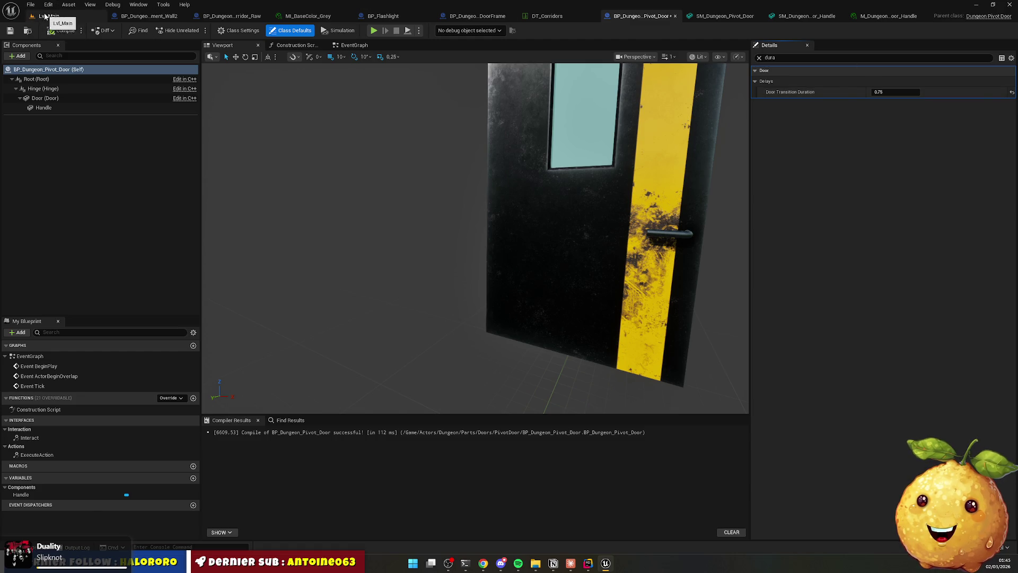
pyautogui.click(49, 16)
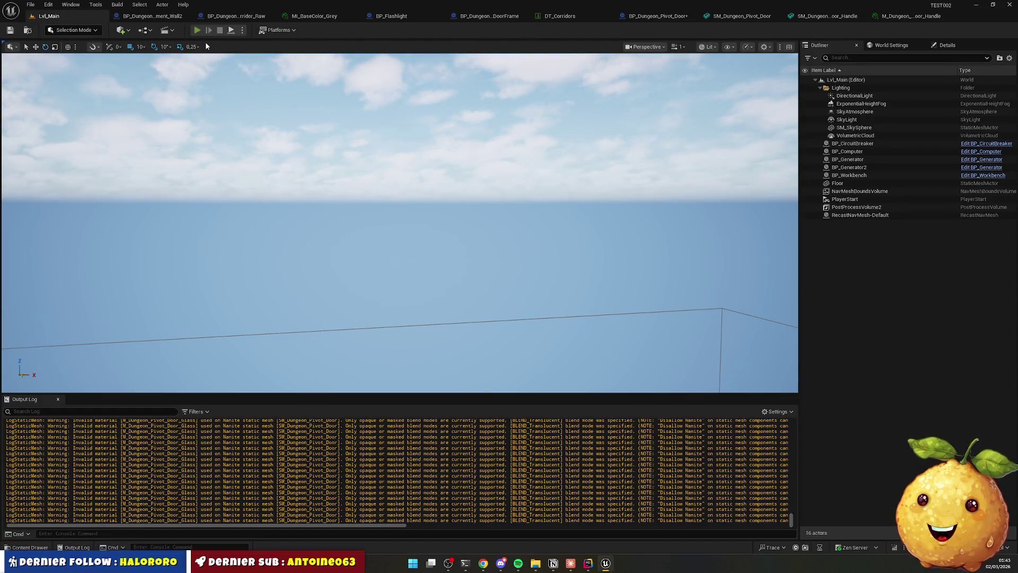
pyautogui.hotkey('alt', 'p')
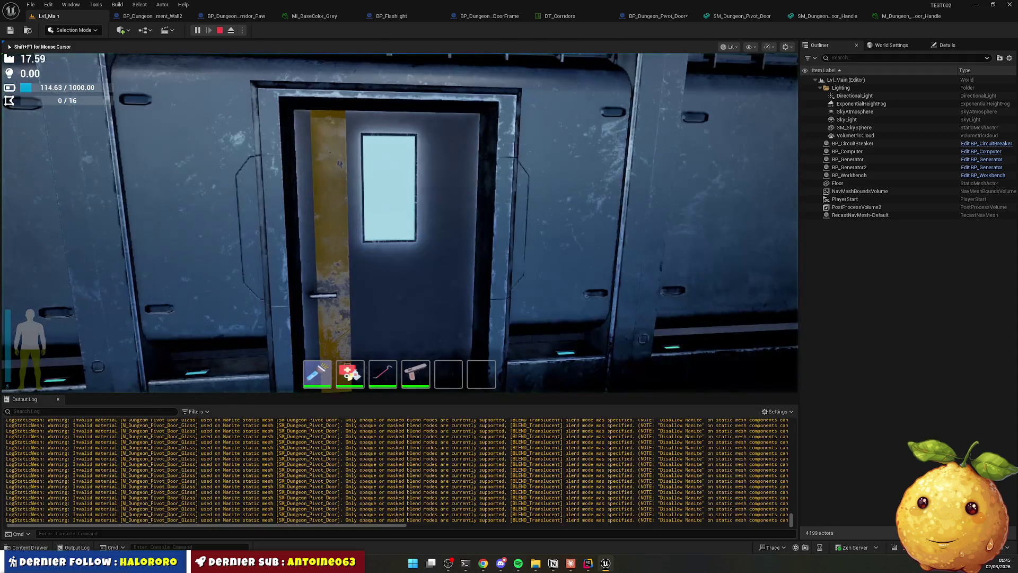
pyautogui.press('Escape')
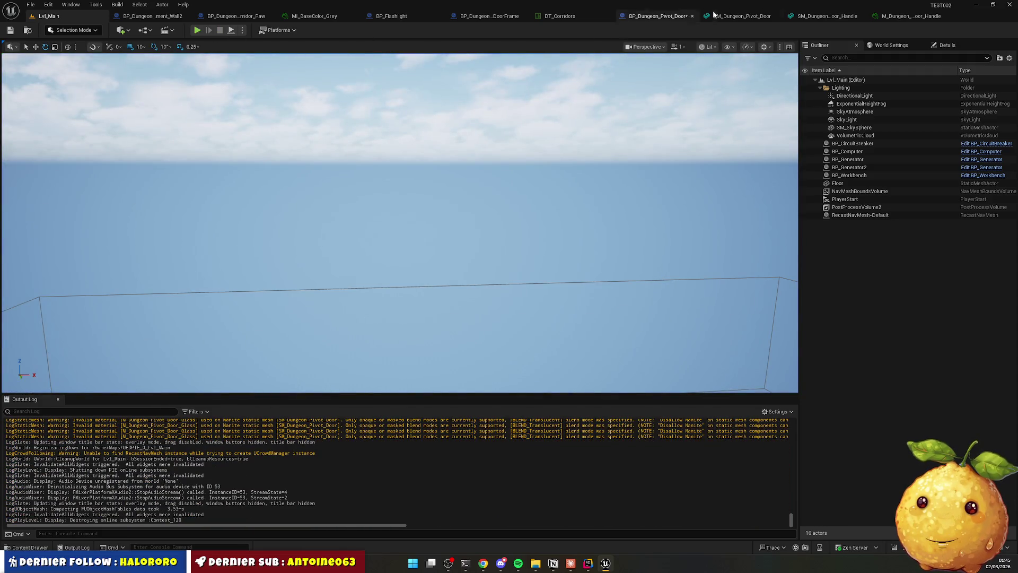
pyautogui.click(654, 16)
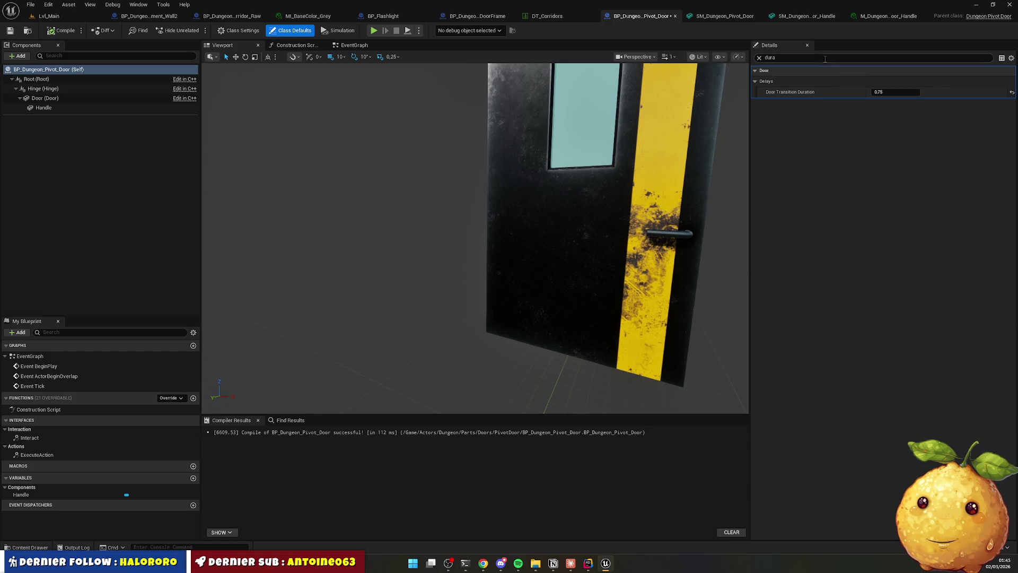
# Assign S_Dungeon_Pivot_Door_Open as both the door opening and closing sound.
pyautogui.write('ound')
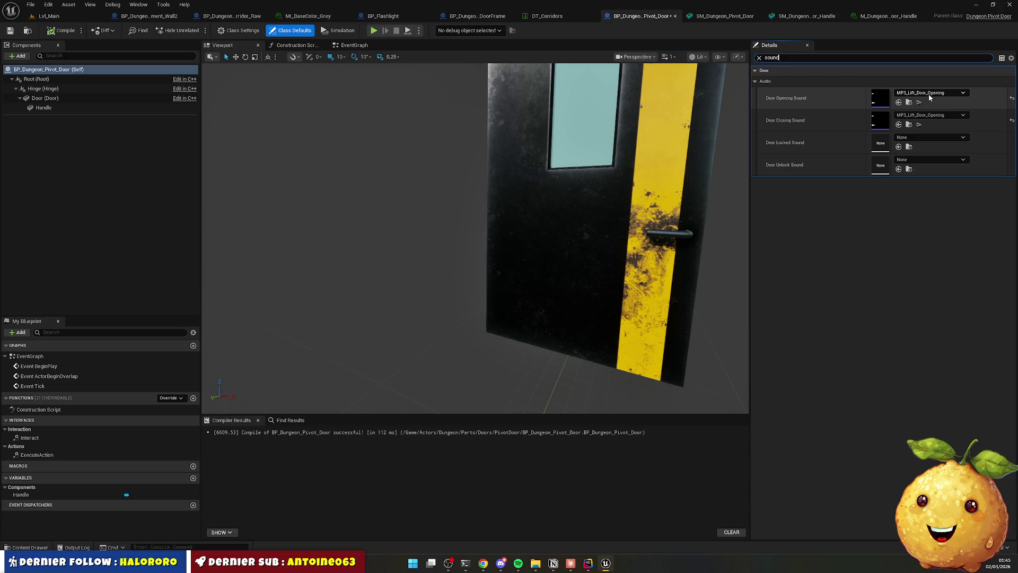
pyautogui.click(29, 547)
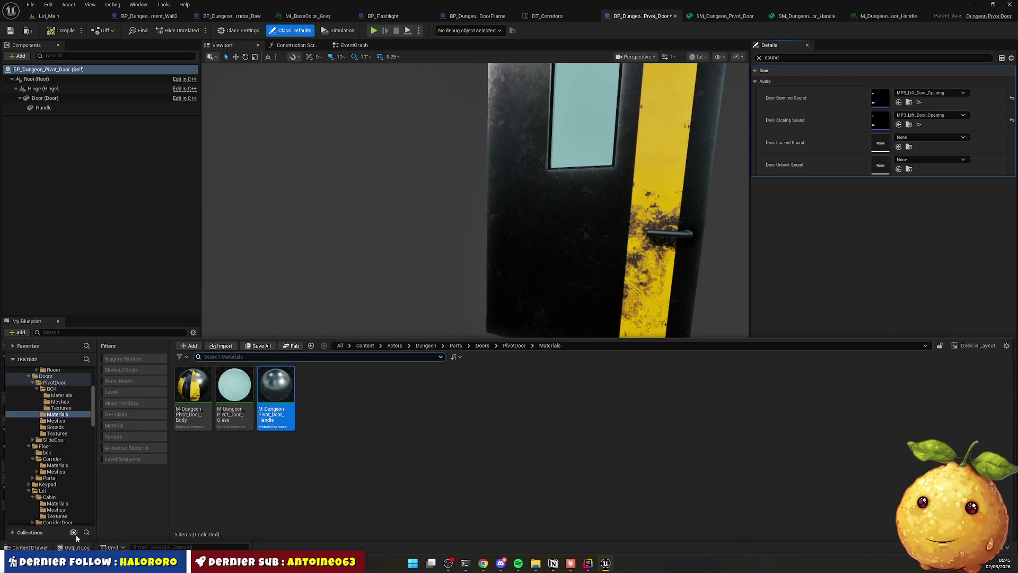
pyautogui.click(515, 345)
pyautogui.doubleClick(319, 391)
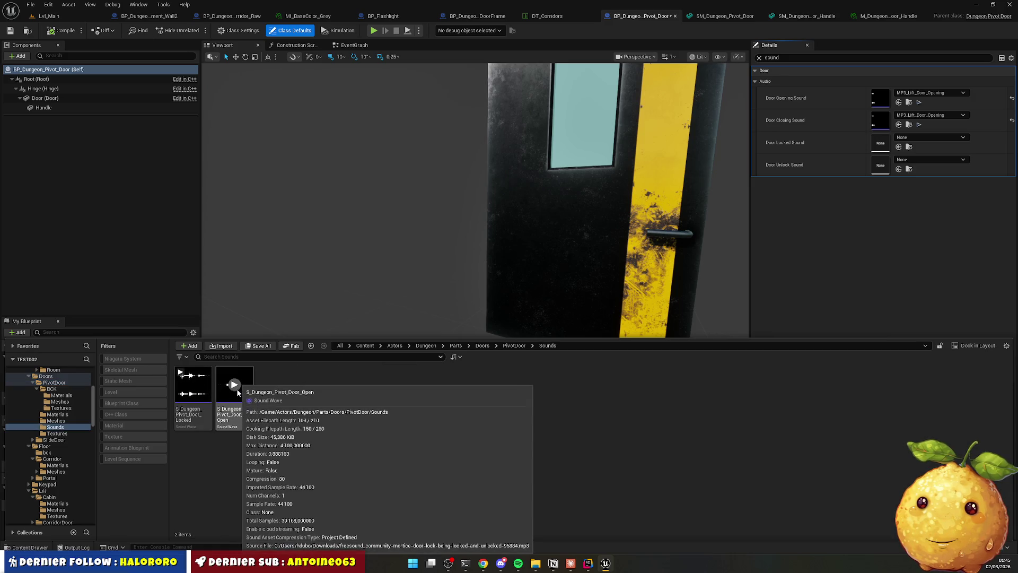
pyautogui.moveTo(233, 400)
pyautogui.mouseDown()
pyautogui.moveTo(466, 338)
pyautogui.moveTo(920, 98)
pyautogui.mouseUp()
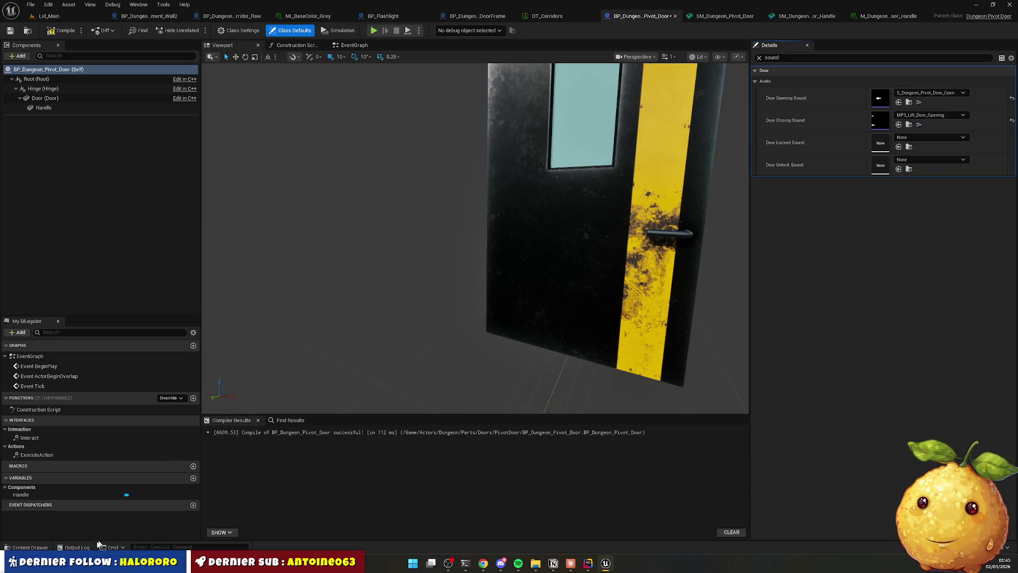
pyautogui.click(28, 547)
pyautogui.moveTo(234, 402)
pyautogui.mouseDown()
pyautogui.moveTo(877, 187)
pyautogui.moveTo(916, 125)
pyautogui.mouseUp()
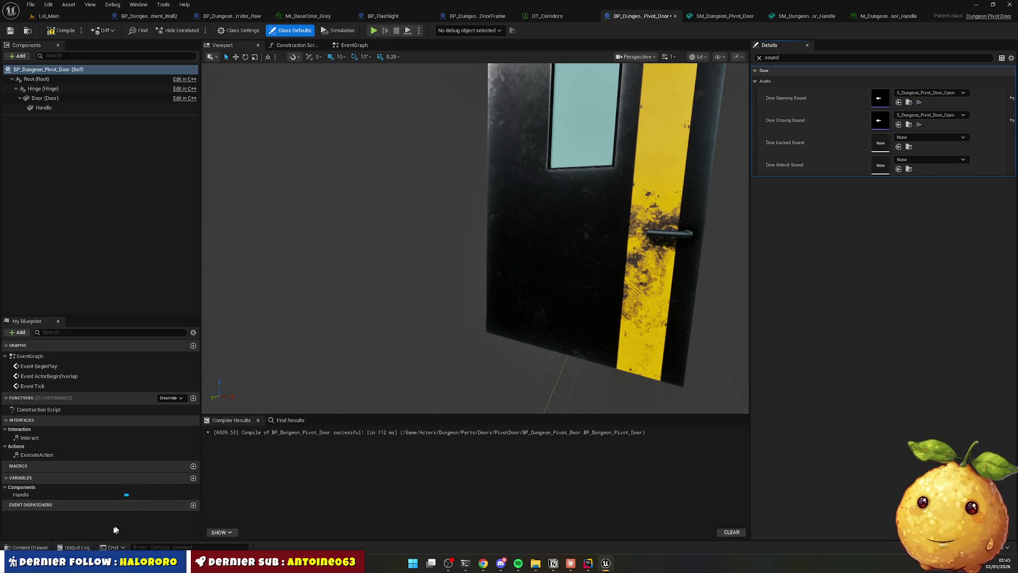
# Set Locked Sound to S_Dungeon_Pivot_Door_Locked and Unlock Sound to S_Dungeon_Pivot_Door_Open, then compile.
pyautogui.click(38, 549)
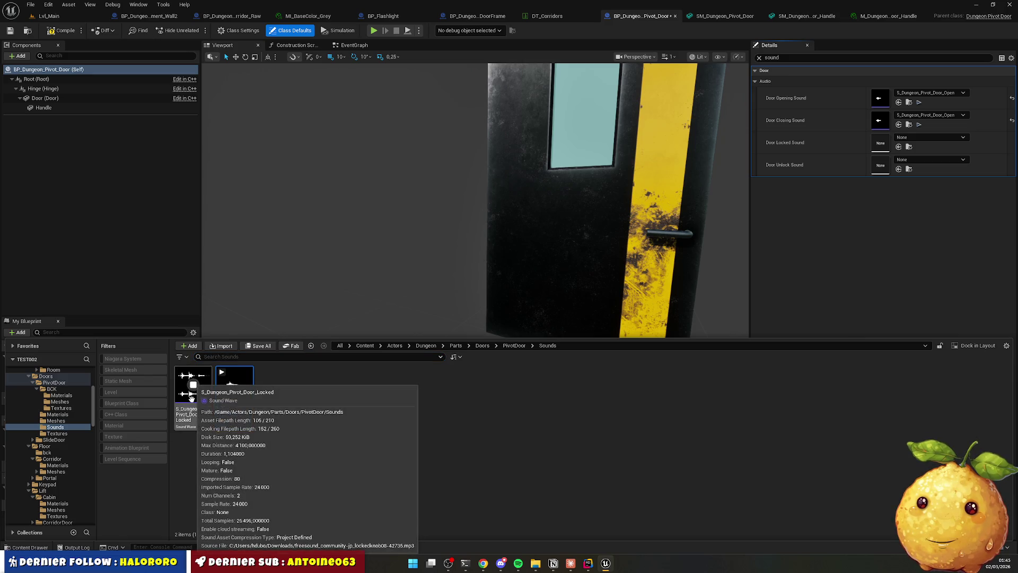
pyautogui.moveTo(194, 390); pyautogui.dragTo(880, 144)
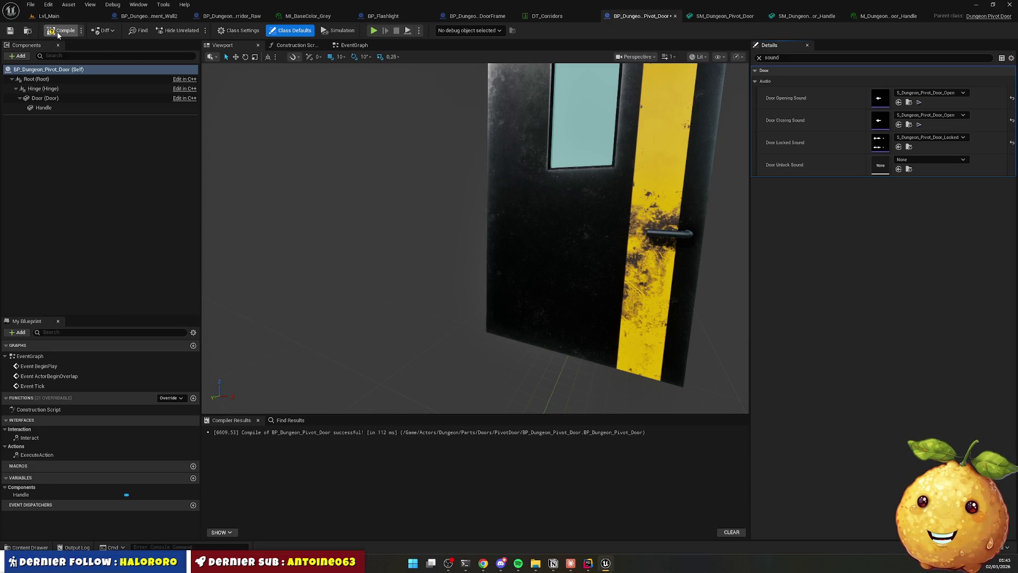
pyautogui.click(30, 547)
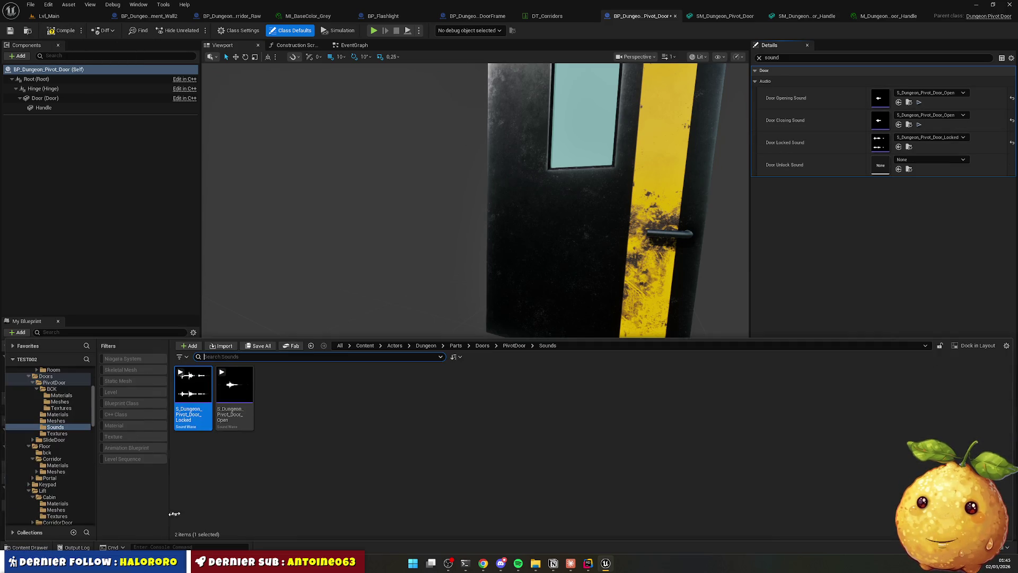
pyautogui.moveTo(234, 410)
pyautogui.mouseDown()
pyautogui.moveTo(917, 186)
pyautogui.moveTo(933, 170)
pyautogui.mouseUp()
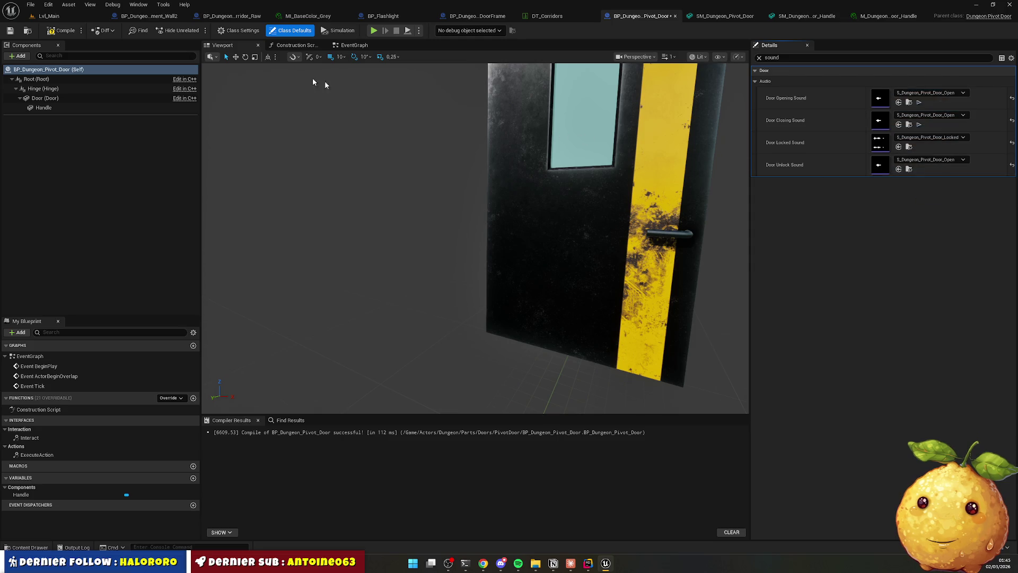
pyautogui.click(53, 33)
pyautogui.click(49, 16)
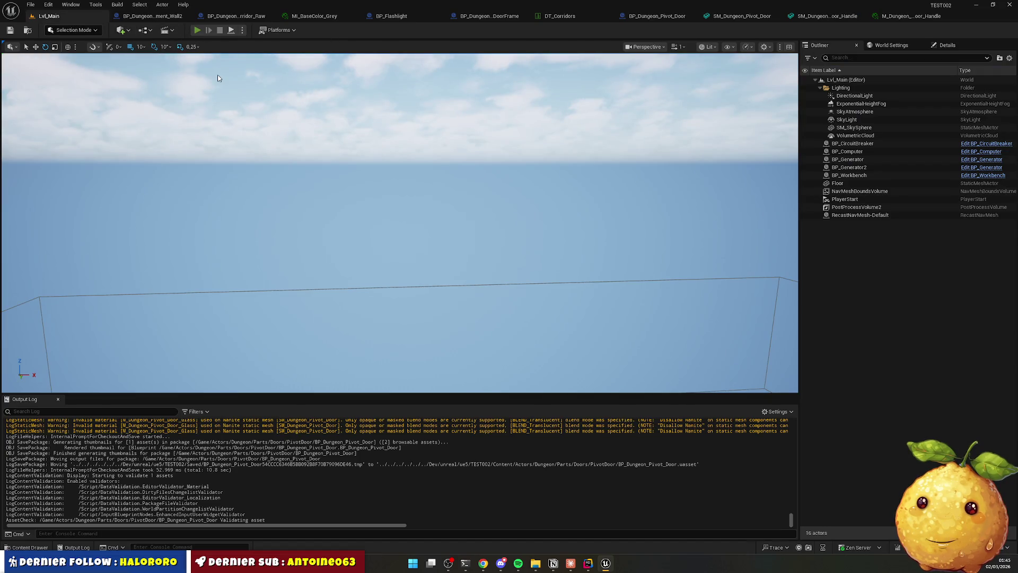
# Play-test, opening and closing the pivot door and walking down the corridor before stopping.
pyautogui.hotkey('alt', 'p')
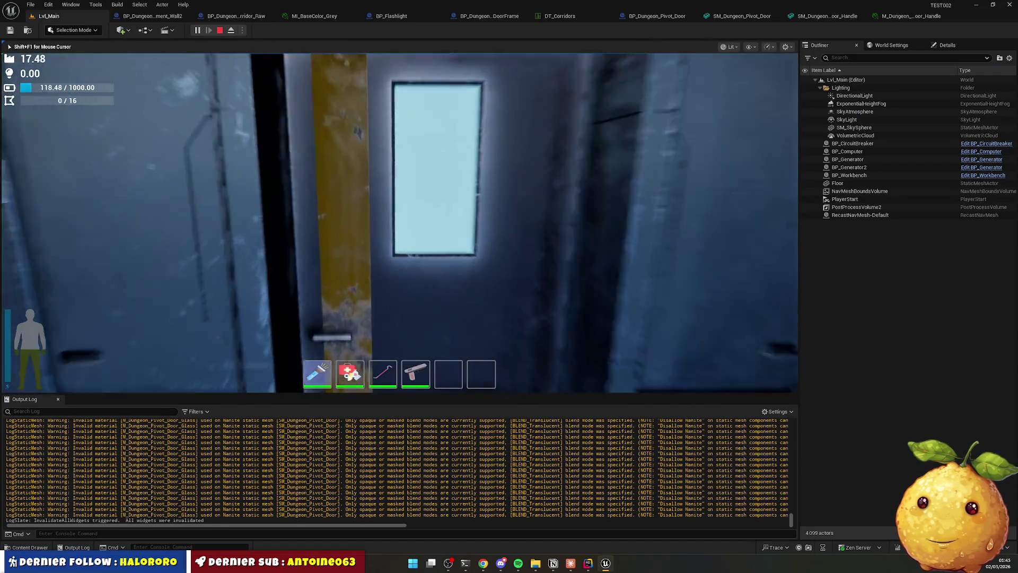
pyautogui.press('e')
pyautogui.press('e')
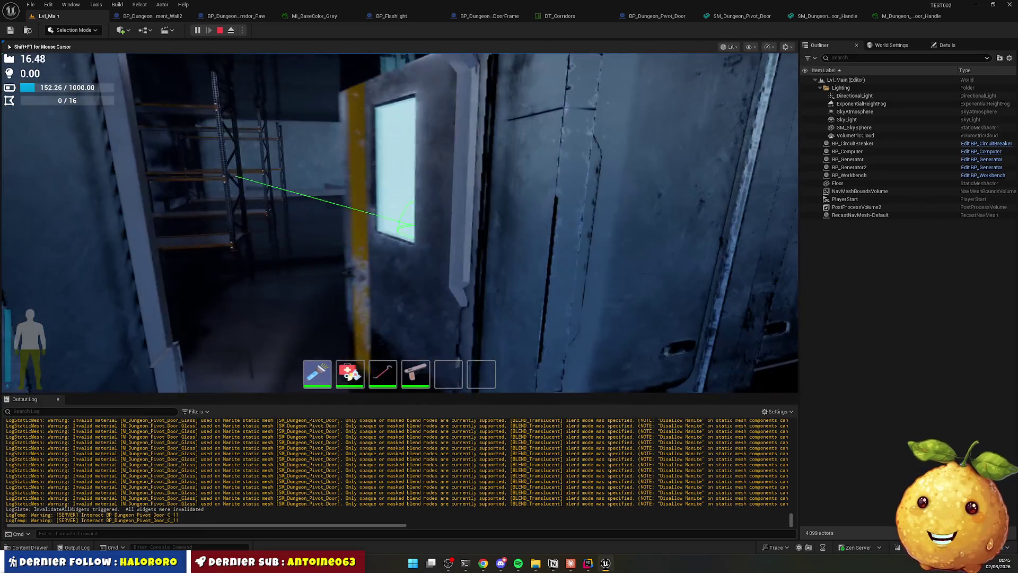
pyautogui.press('e')
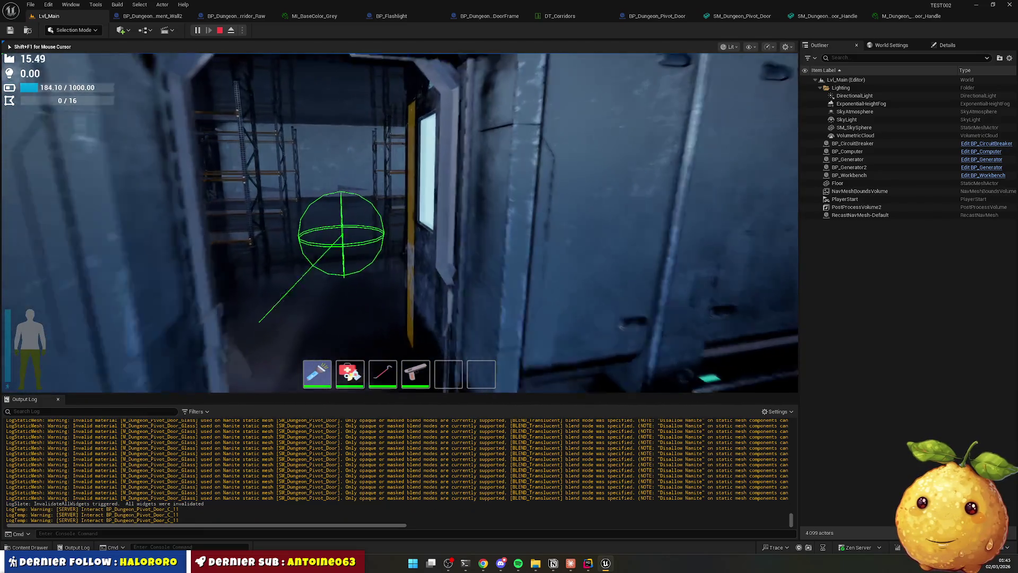
pyautogui.press('w')
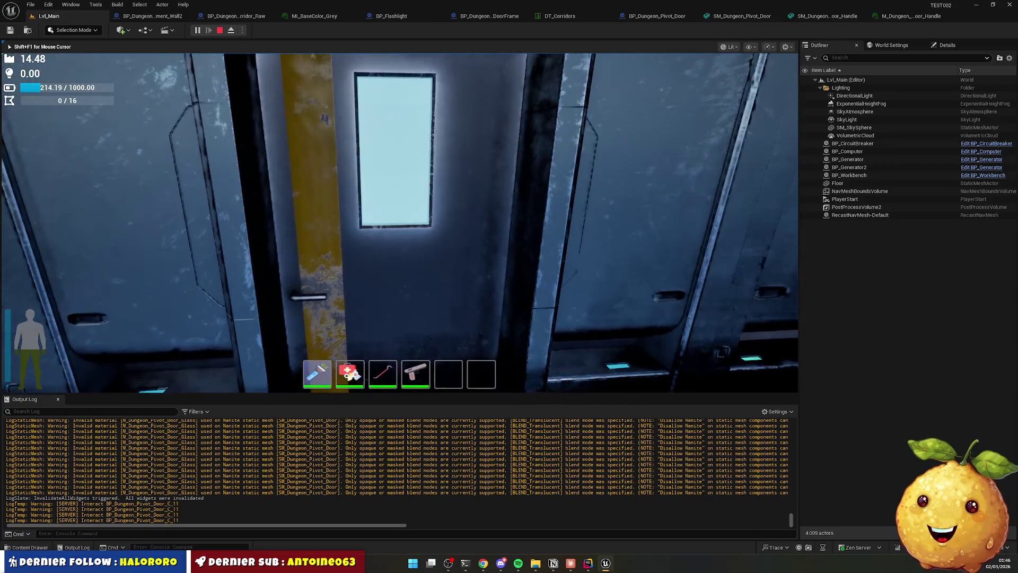
pyautogui.press('Escape')
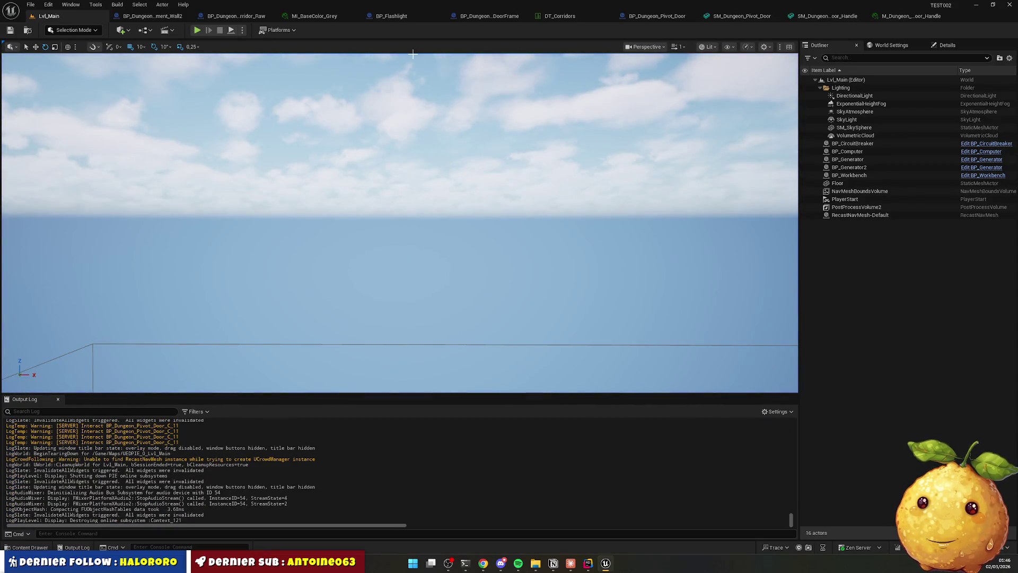
pyautogui.click(39, 548)
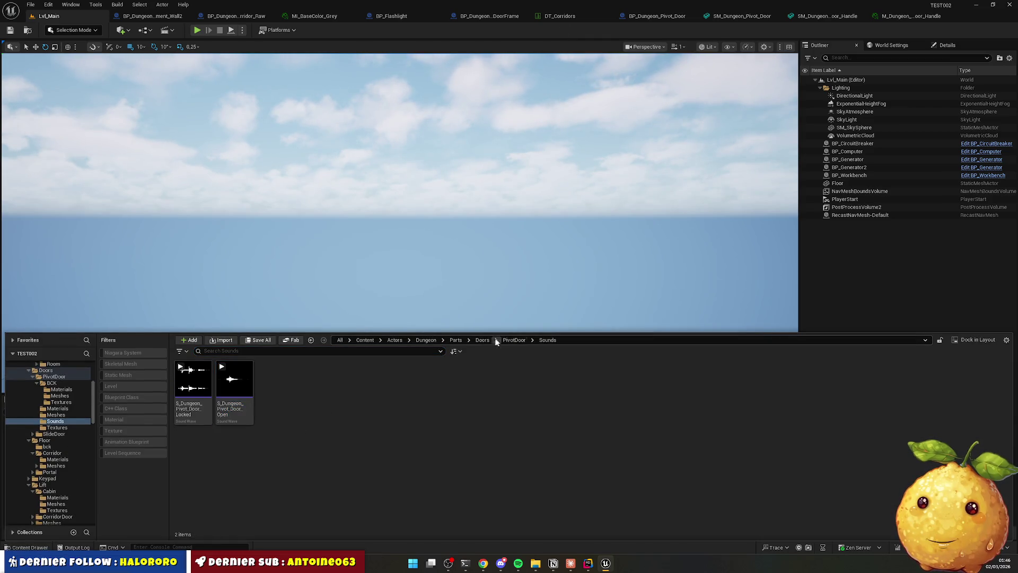
# In Dungeon/Config/DT_Rooms, set the storage_basement door Lock State to Locked and save.
pyautogui.click(426, 340)
pyautogui.doubleClick(193, 379)
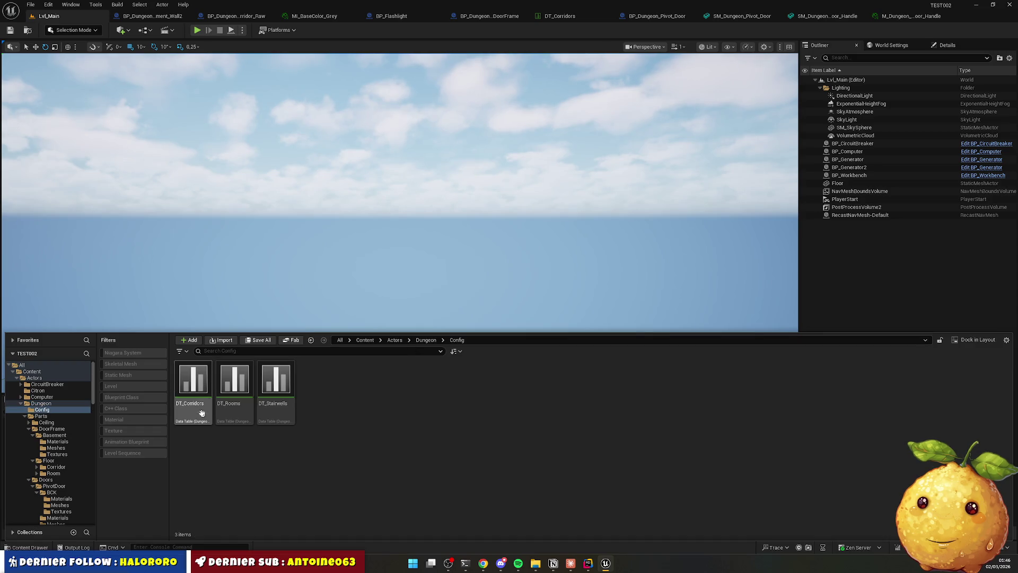
pyautogui.doubleClick(234, 379)
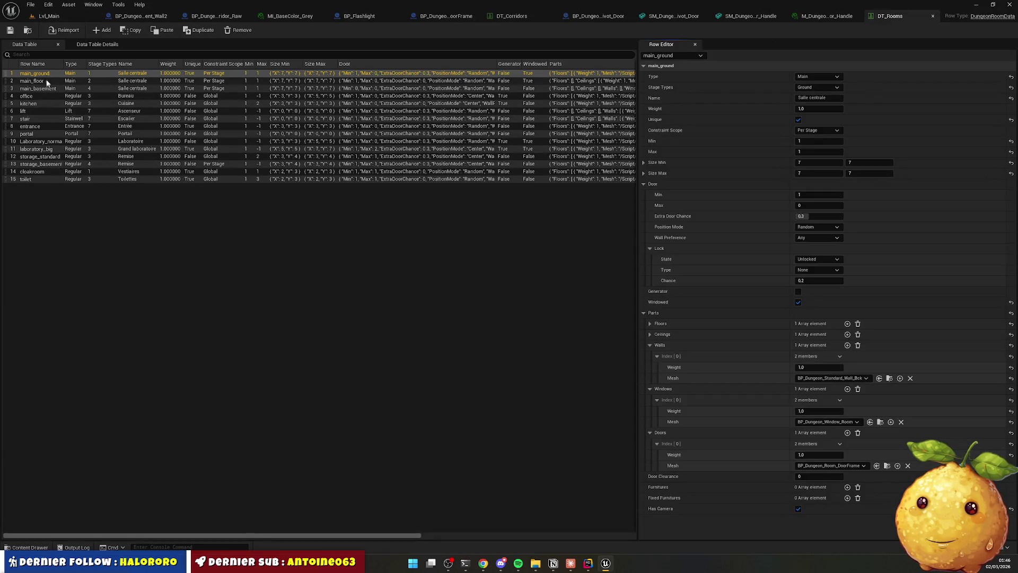
pyautogui.click(46, 164)
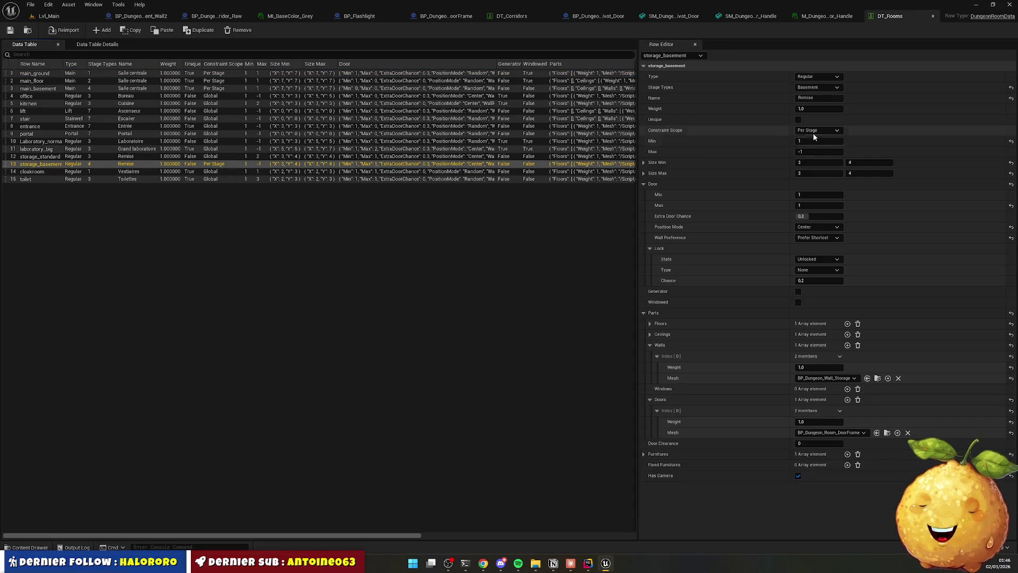
pyautogui.click(823, 258)
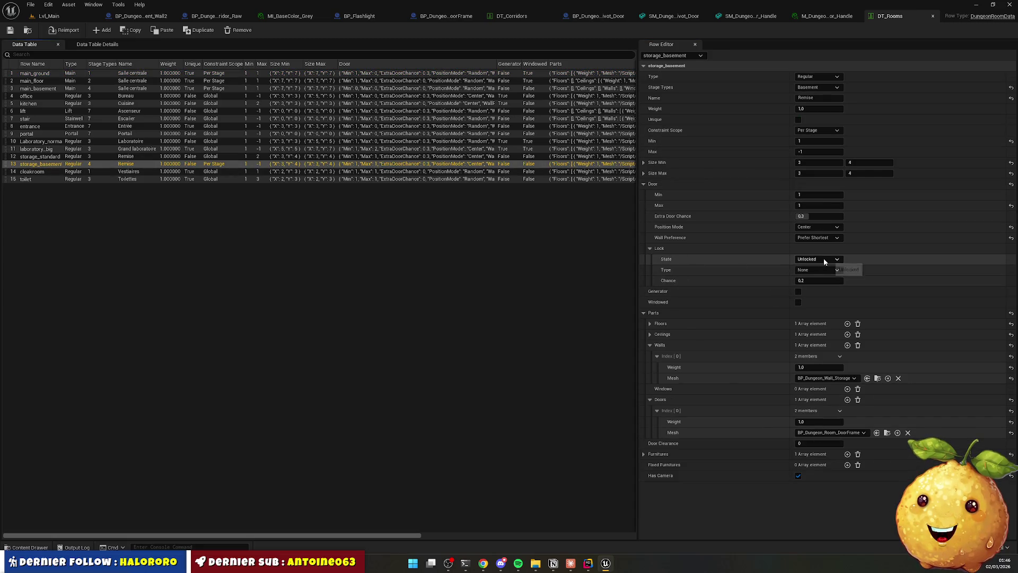
pyautogui.click(811, 272)
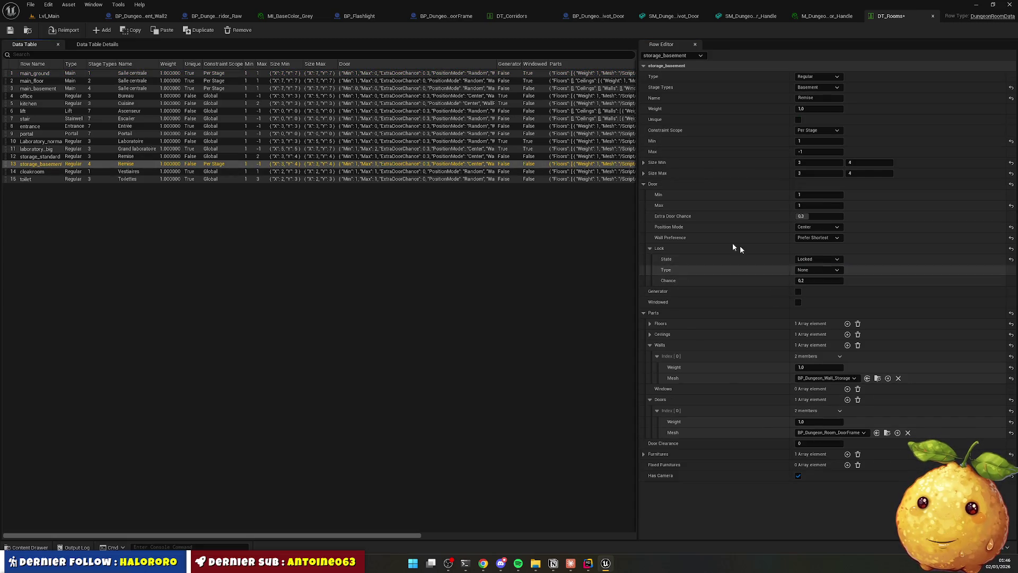
pyautogui.click(10, 29)
pyautogui.click(49, 16)
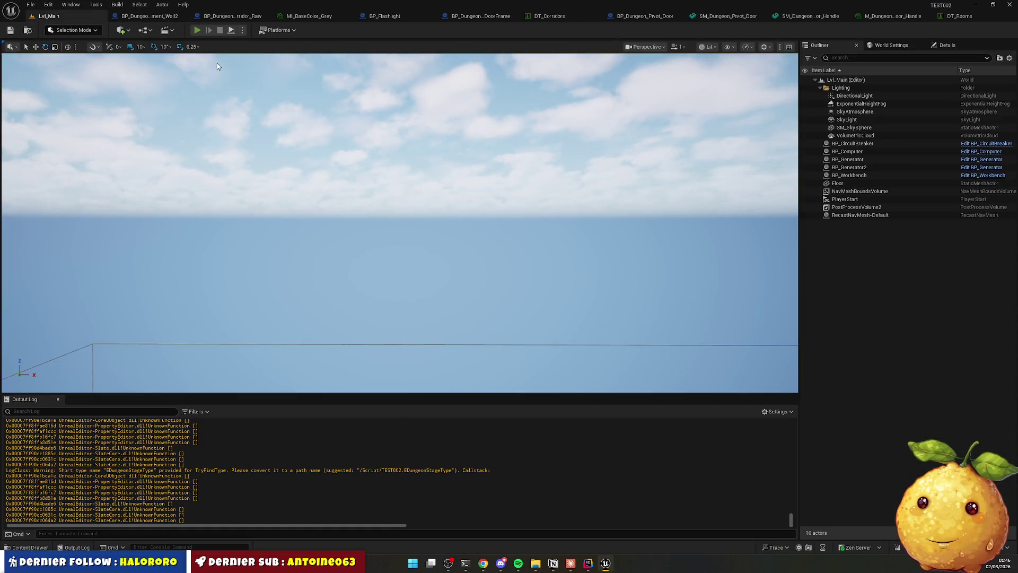
# Run a play-test interacting twice with the pivot door, then stop and switch to the code editor.
pyautogui.click(197, 30)
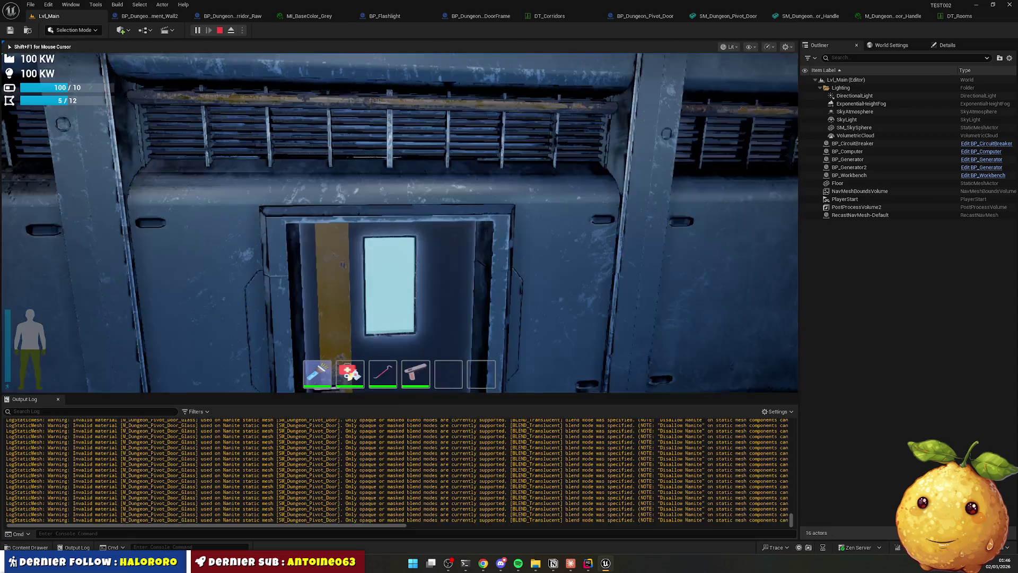
pyautogui.press('e')
pyautogui.press('e')
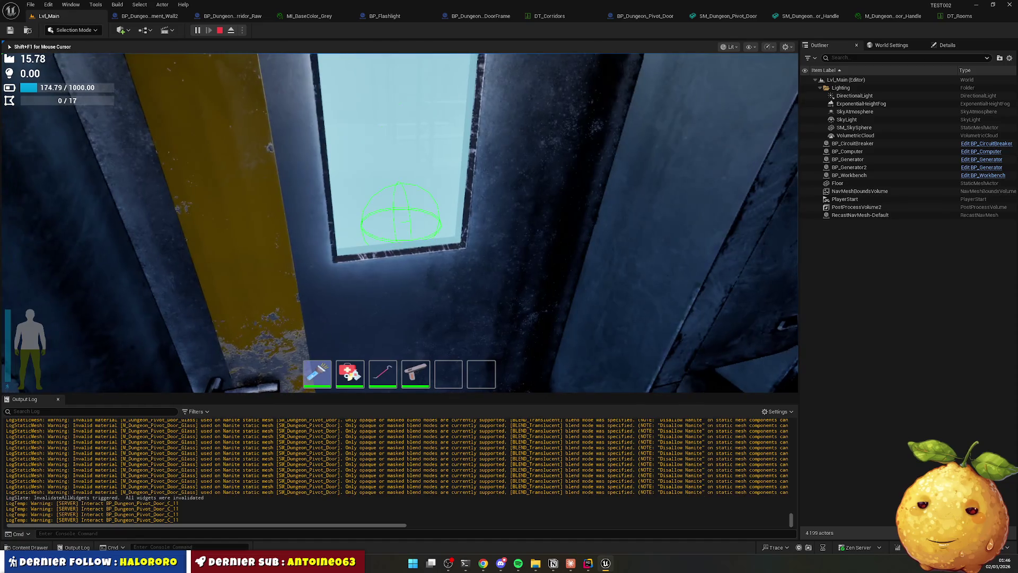
pyautogui.press('e')
pyautogui.press('e')
pyautogui.press('e')
pyautogui.press('e')
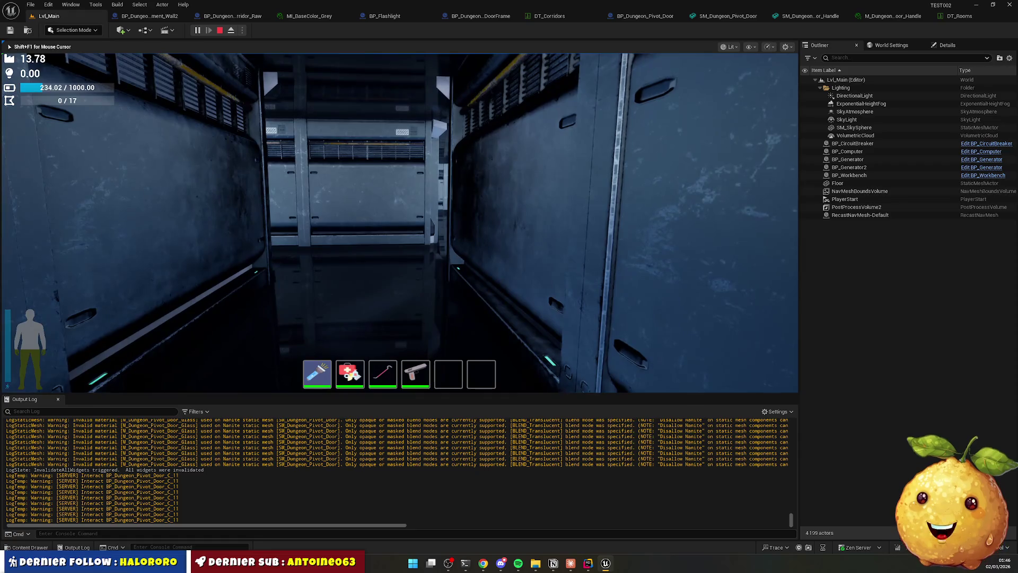
pyautogui.press('Escape')
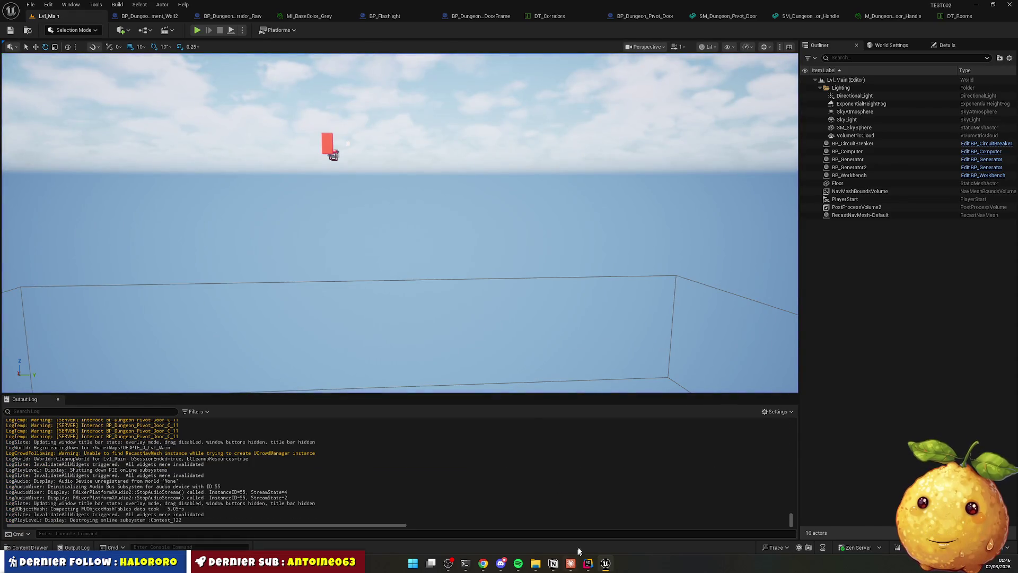
pyautogui.click(588, 563)
# Close all open code tabs and open DungeonPivotDoor.cpp from the Parts > PivotDoor folder.
pyautogui.rightClick(478, 27)
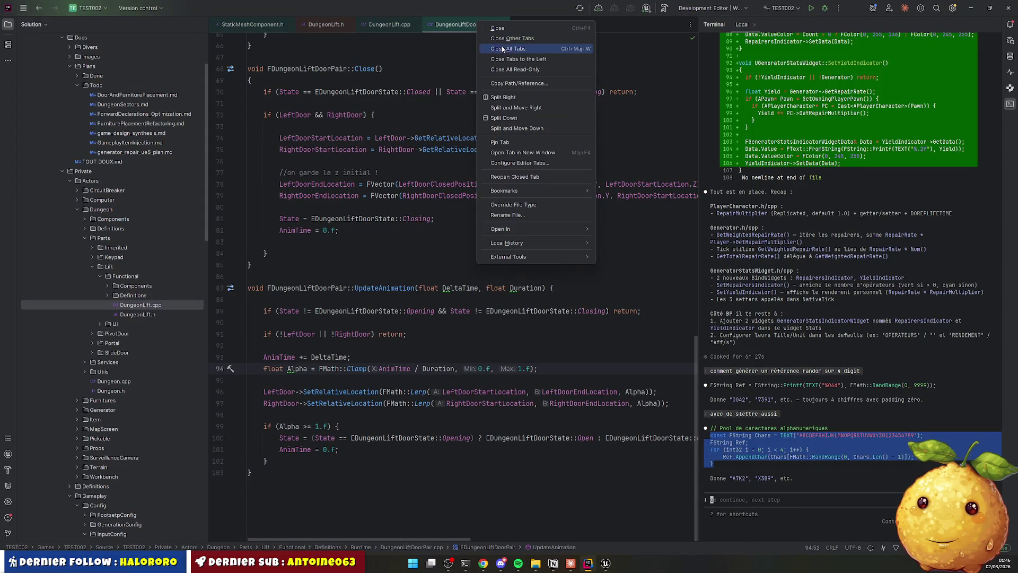
pyautogui.click(501, 46)
pyautogui.click(92, 266)
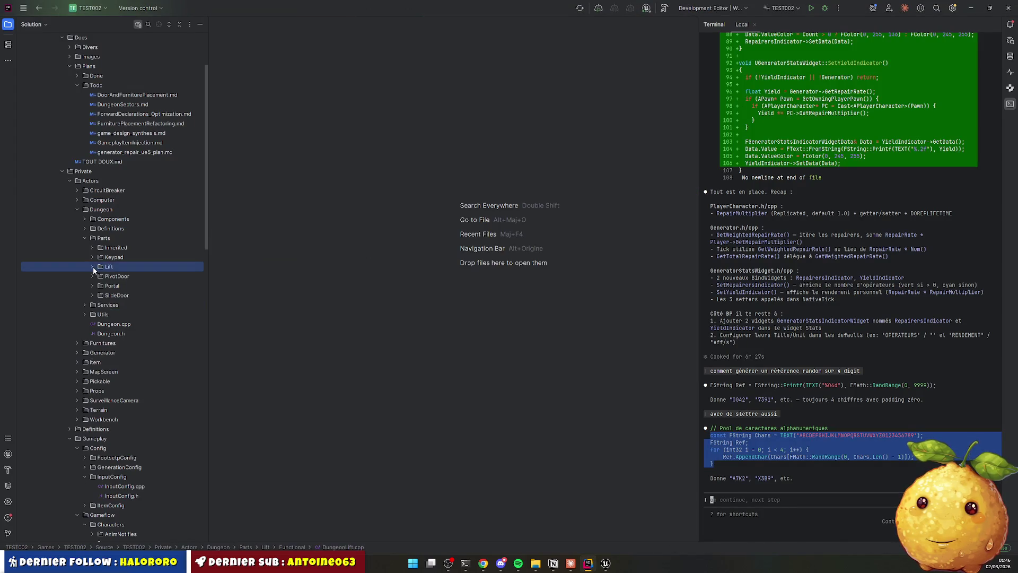
pyautogui.click(91, 277)
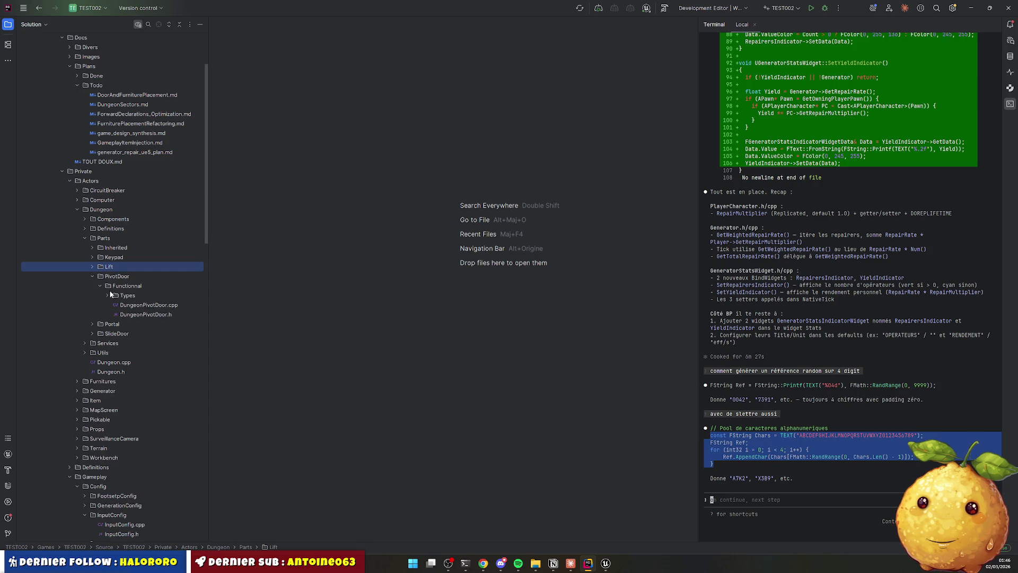
pyautogui.doubleClick(149, 305)
# Search DungeonPivotDoor.cpp for 'lock', then open the DungeonPivotDoor.h header.
pyautogui.scroll(-12, 470, 292)
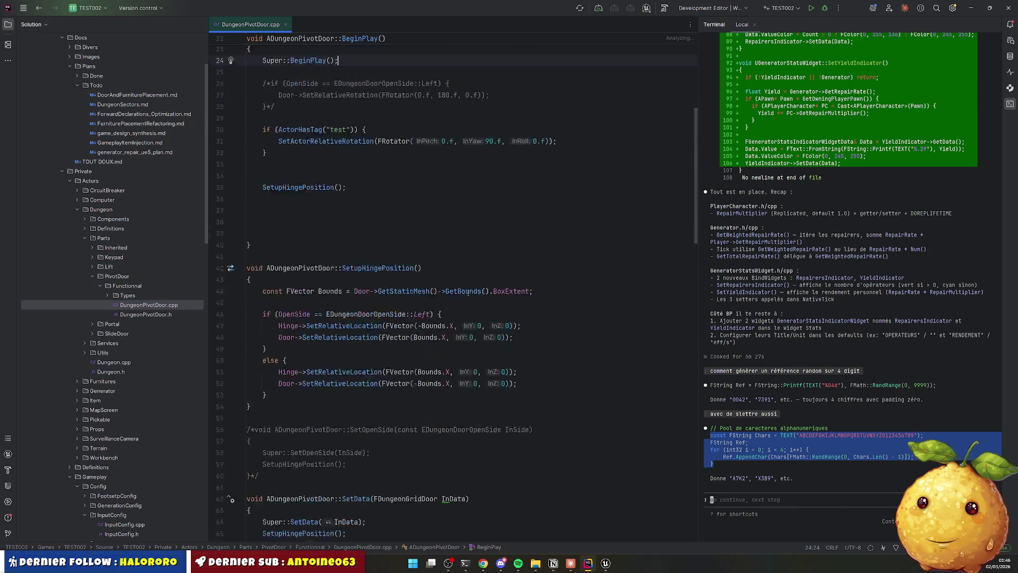
pyautogui.scroll(-4, 382, 209)
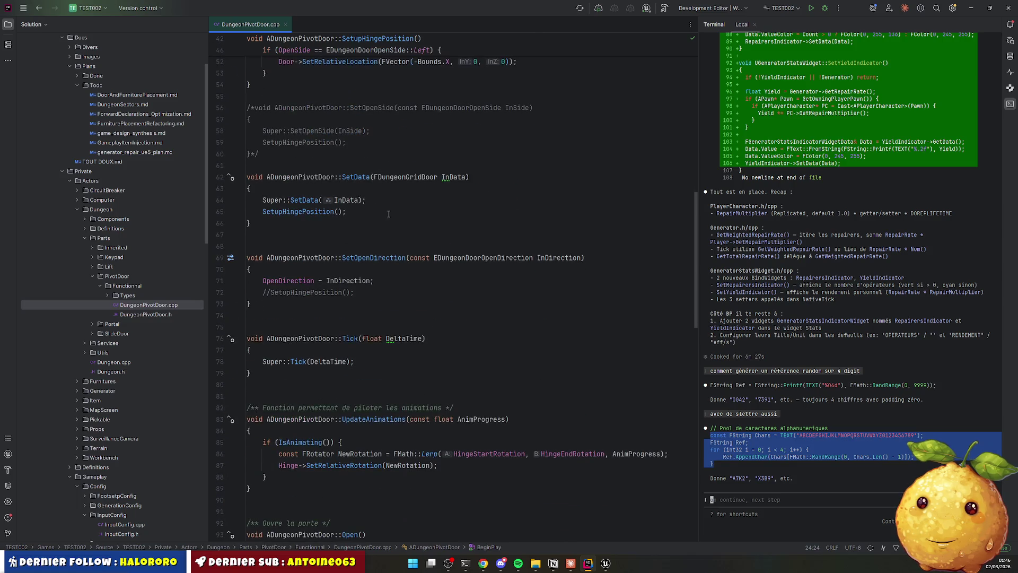
pyautogui.hotkey('ctrl', 'f')
pyautogui.write('lock')
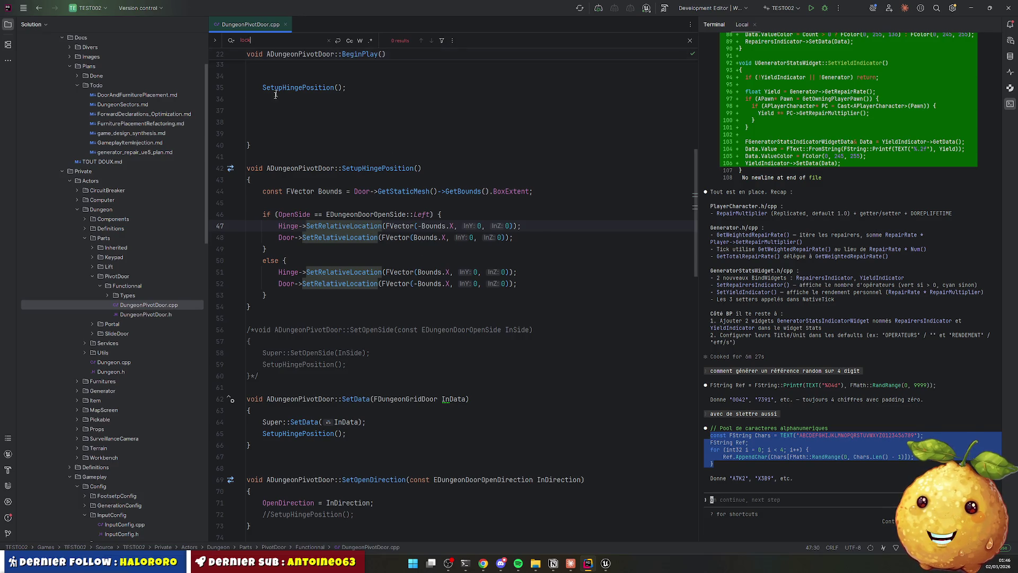
pyautogui.click(154, 315)
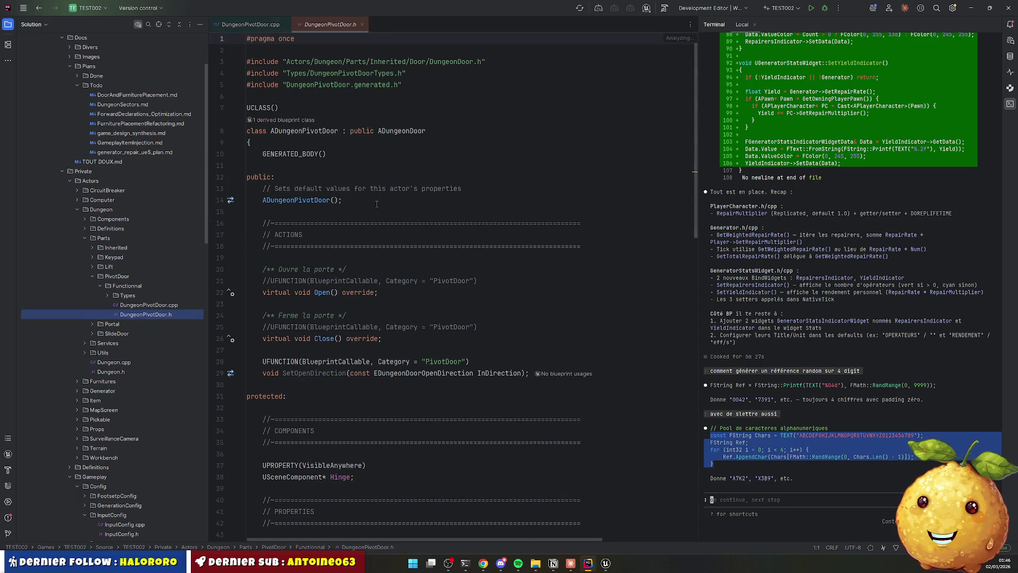
pyautogui.keyDown('ctrl'); pyautogui.click(402, 120); pyautogui.keyUp('ctrl')
# Navigate from the ADungeonDoor declaration to the DungeonDoor.h and DungeonDoor.cpp files.
pyautogui.click(480, 214)
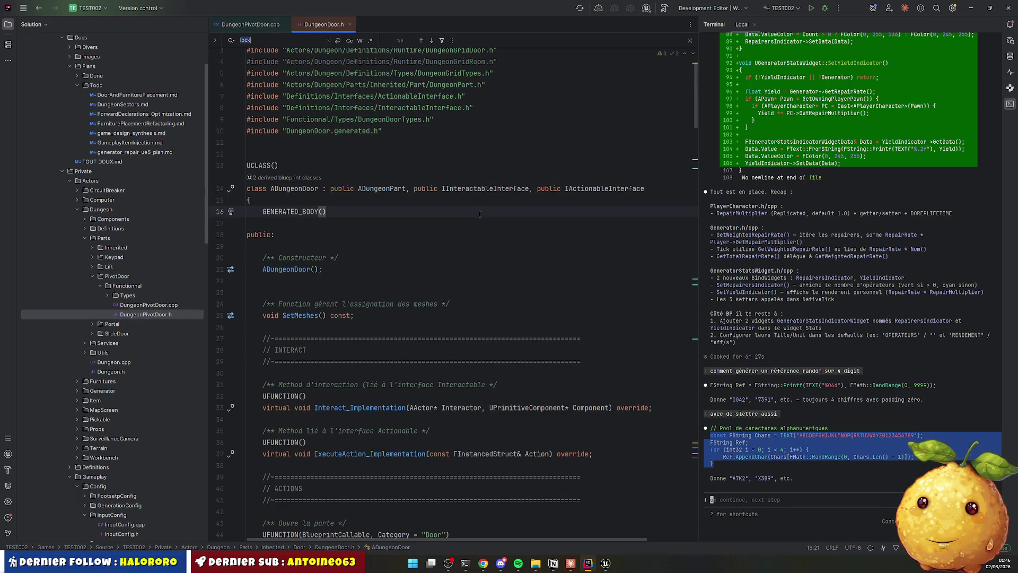
pyautogui.hotkey('ctrl', 'f')
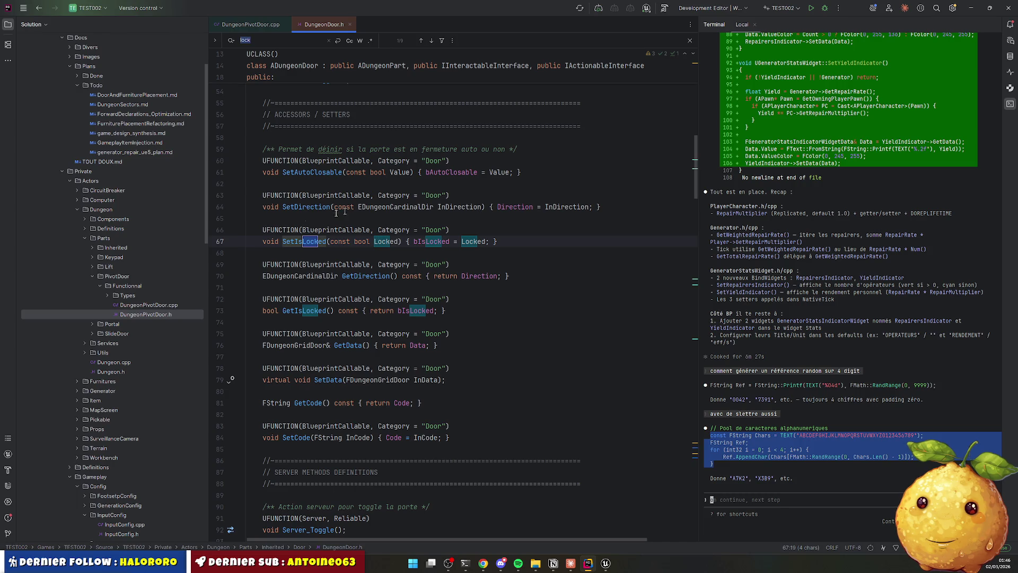
pyautogui.click(151, 314)
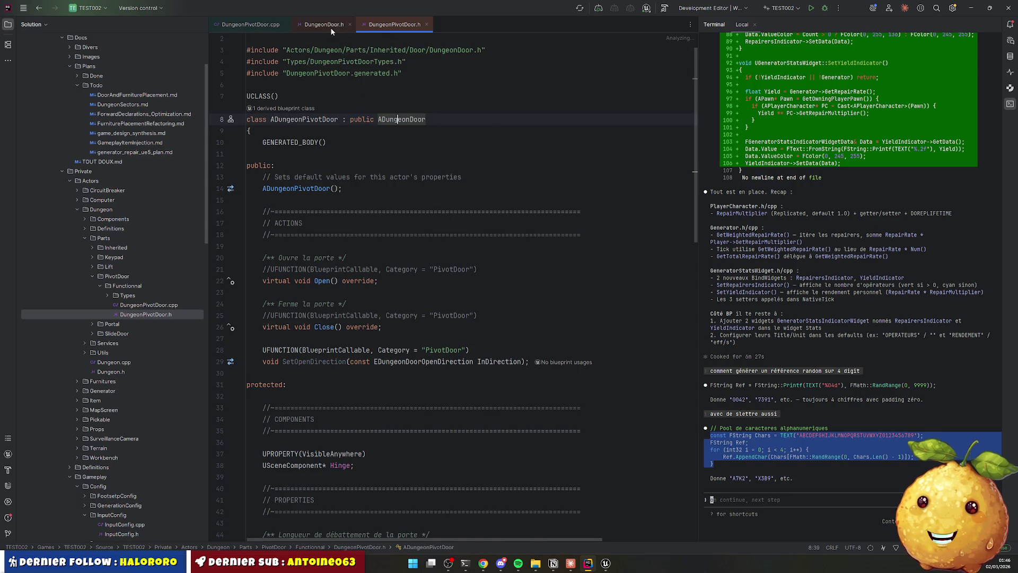
pyautogui.hotkey('ctrl', 'b')
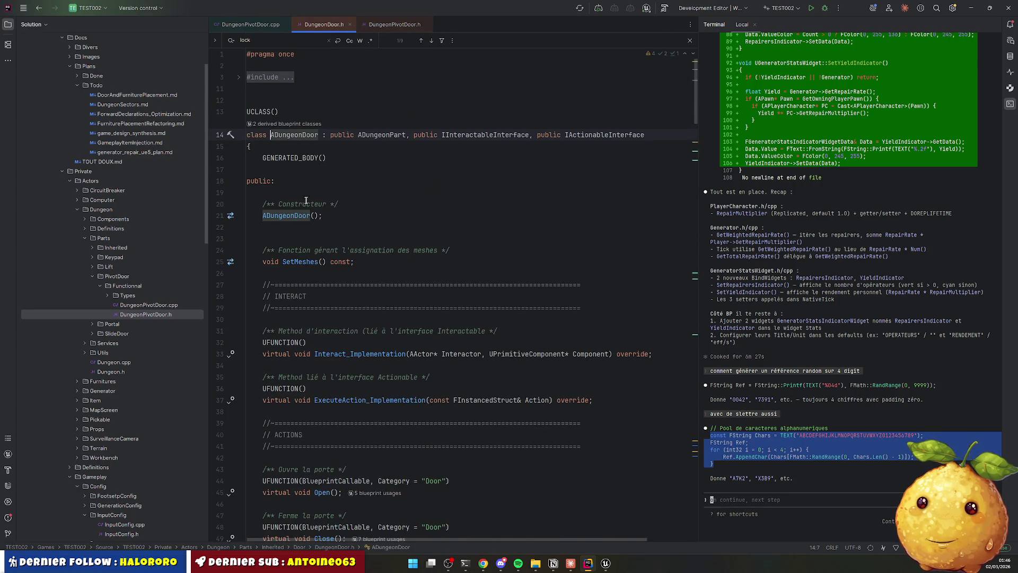
pyautogui.hotkey('ctrl', 'b')
# Search DungeonDoor.cpp for 'lock' to find the bIsLocked assignment and Interact_Implementation check, and trace Server_Toggle.
pyautogui.hotkey('ctrl', 'f')
pyautogui.write('lock')
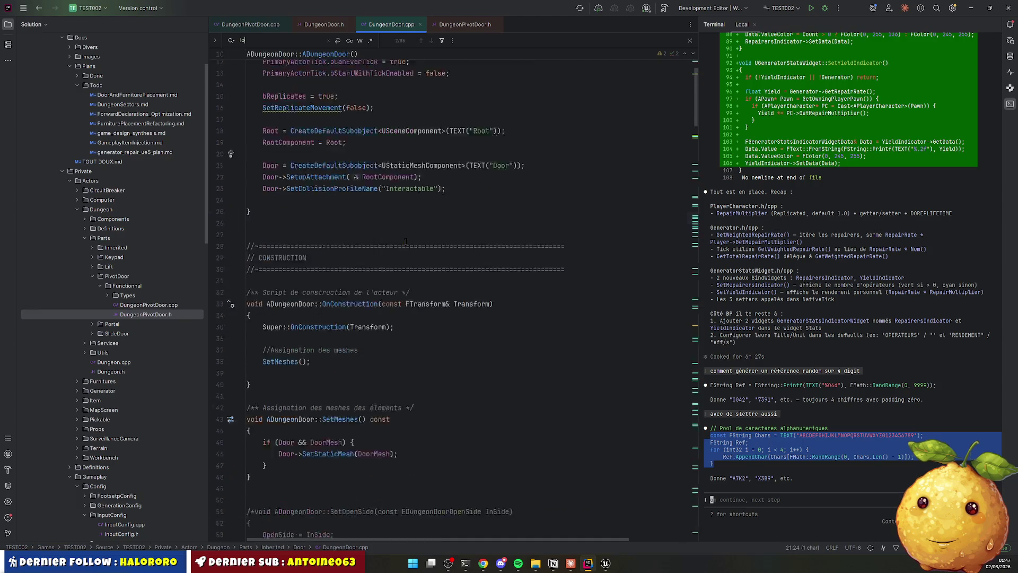
pyautogui.press('Return')
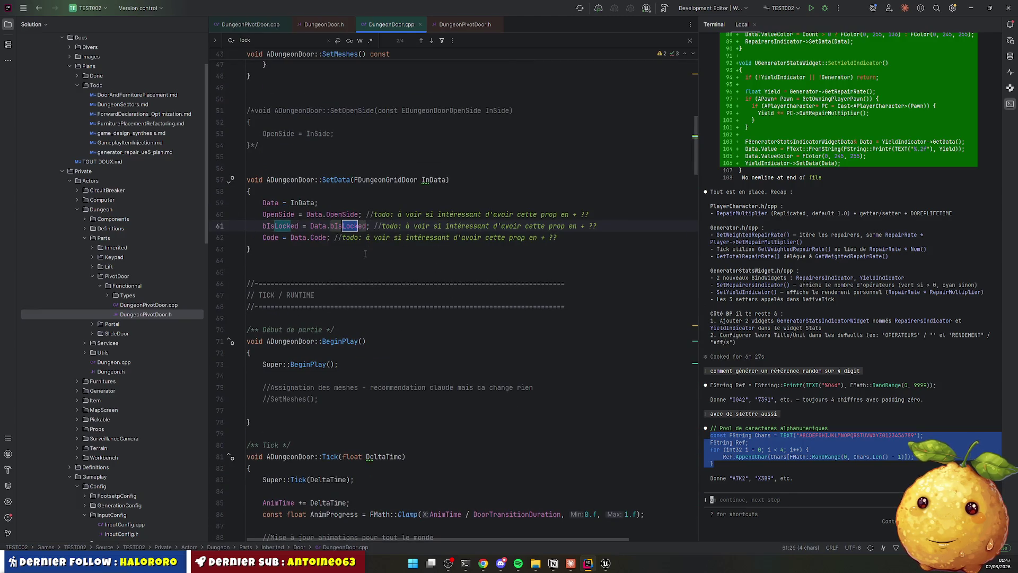
pyautogui.press('Return')
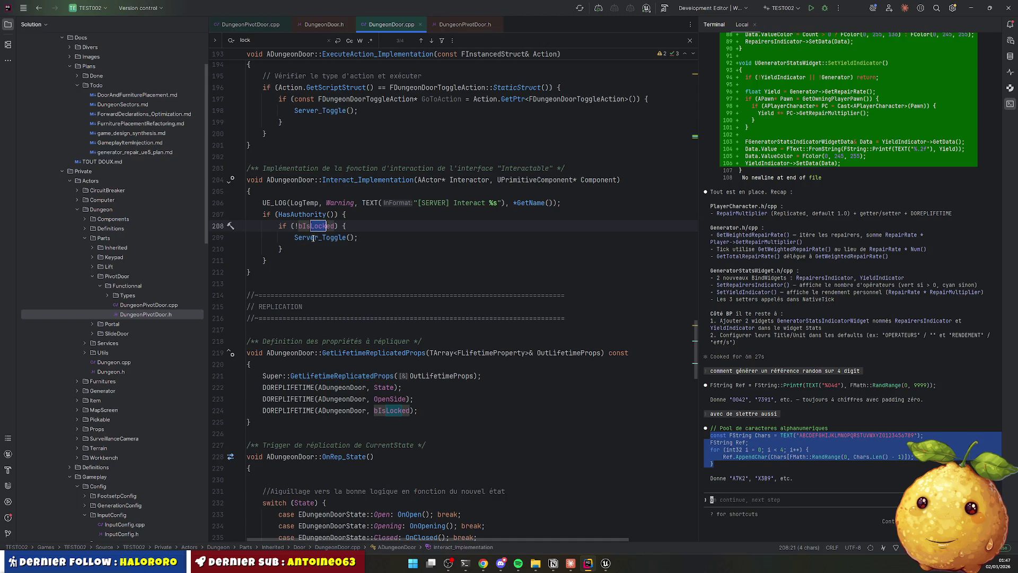
pyautogui.doubleClick(320, 238)
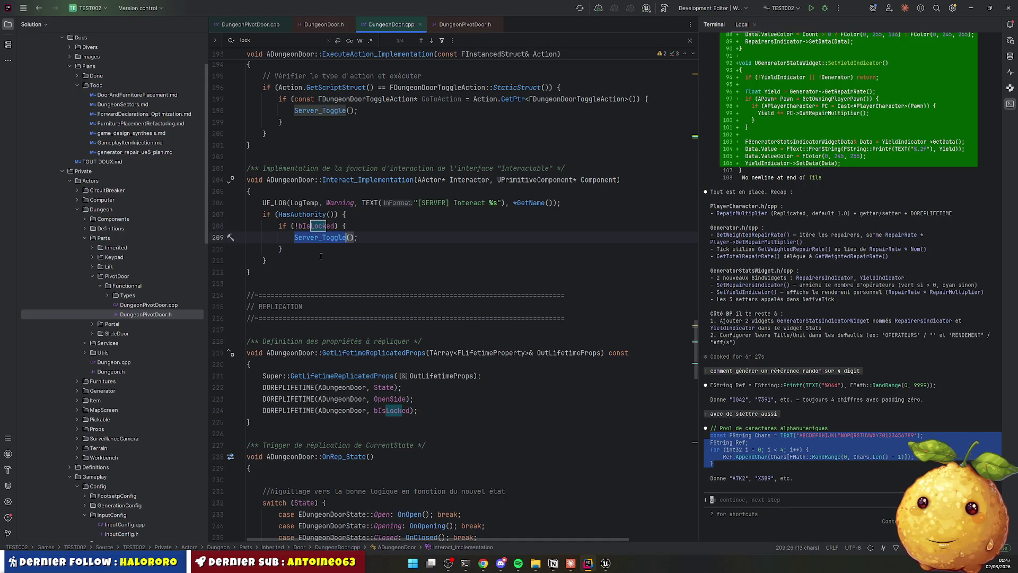
pyautogui.scroll(-2, 324, 259)
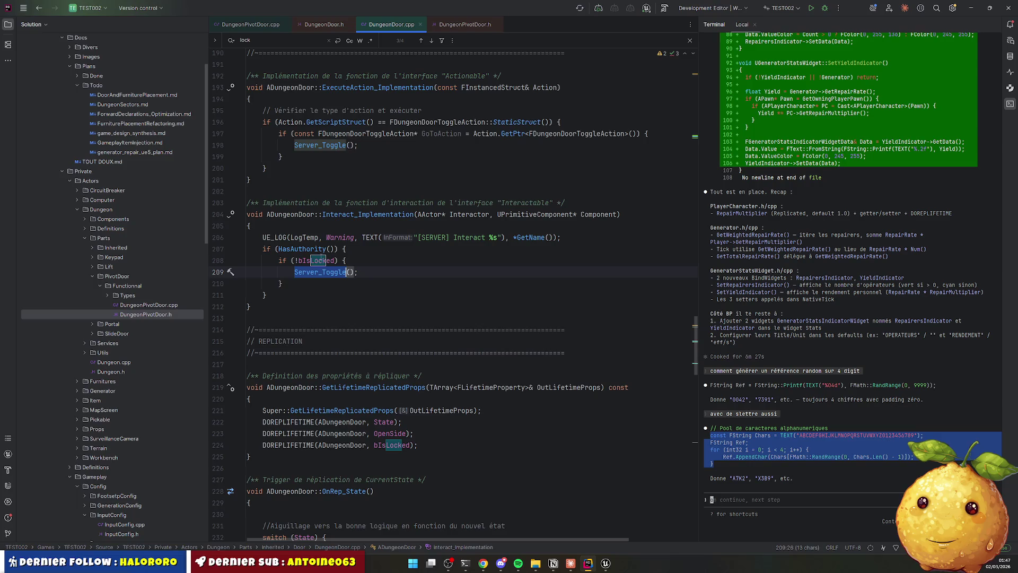
pyautogui.scroll(-2, 328, 267)
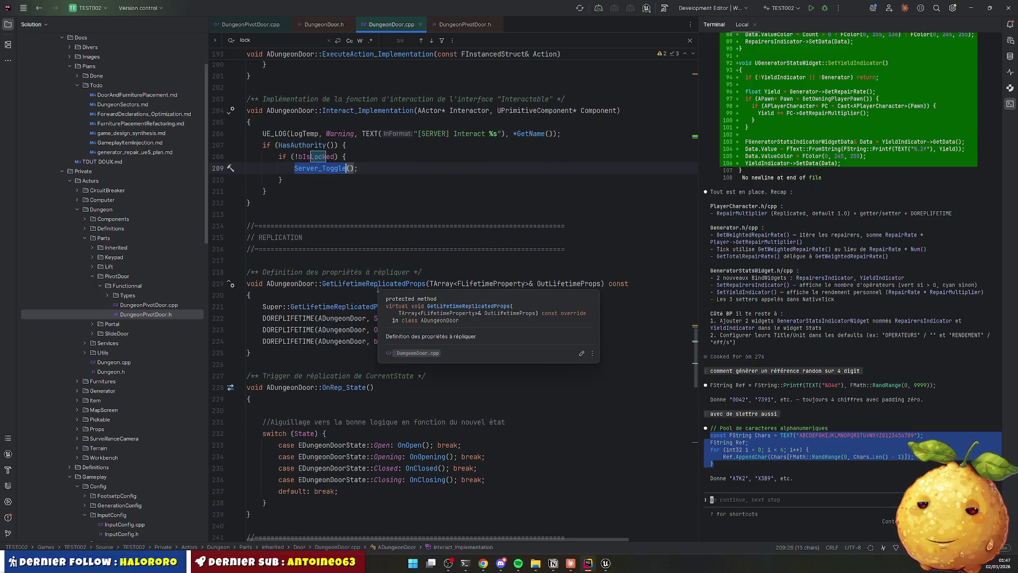
pyautogui.click(454, 356)
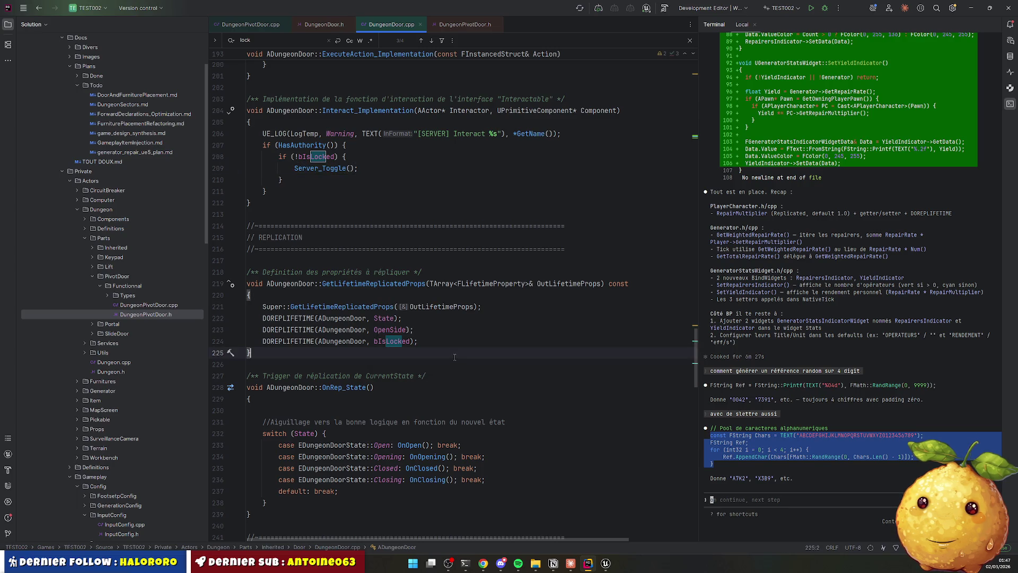
# Search DungeonDoor.cpp for 'sound' to review the door's PlaySound calls.
pyautogui.hotkey('ctrl', 'f')
pyautogui.write('sound')
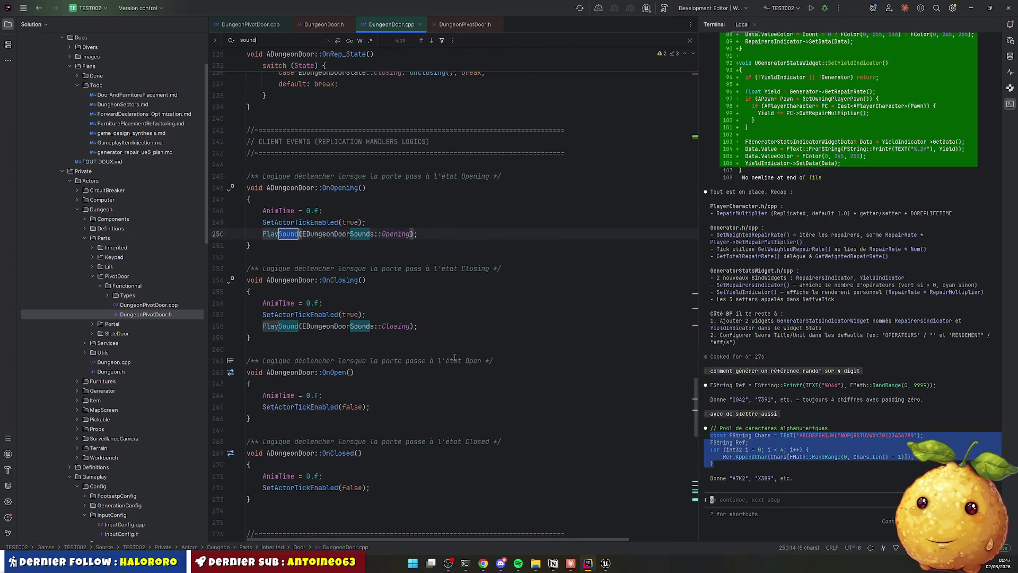
pyautogui.scroll(-4, 322, 357)
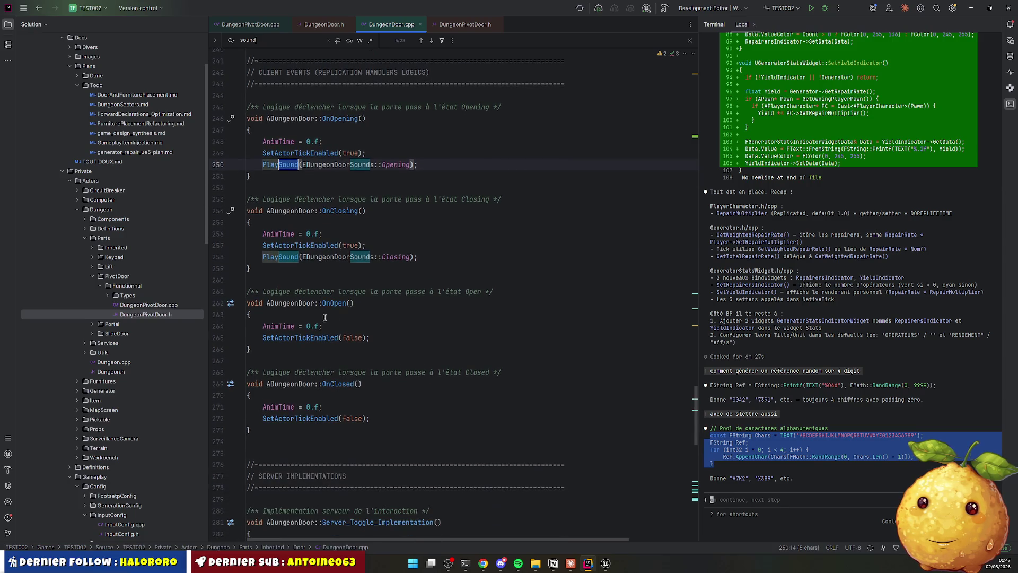
pyautogui.scroll(4, 323, 357)
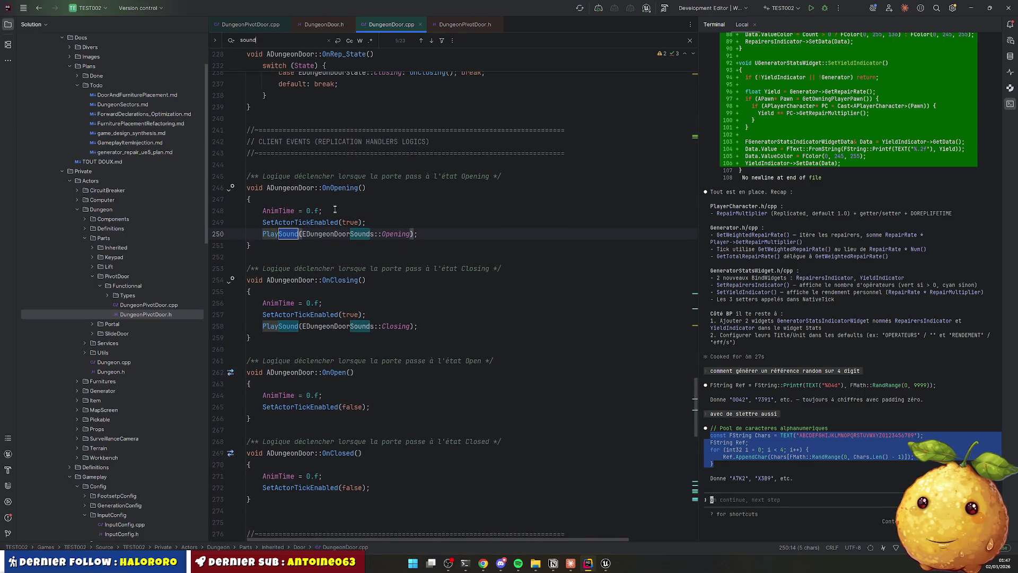
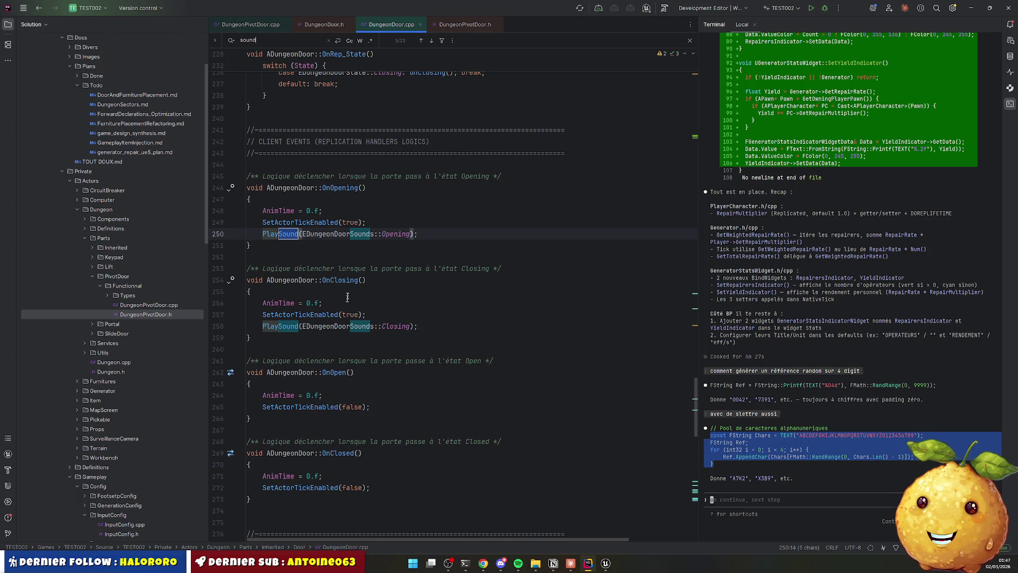
# Start a card 'AJouter handle pour le locked' in the En cours column, then clear and abandon it.
pyautogui.click(553, 563)
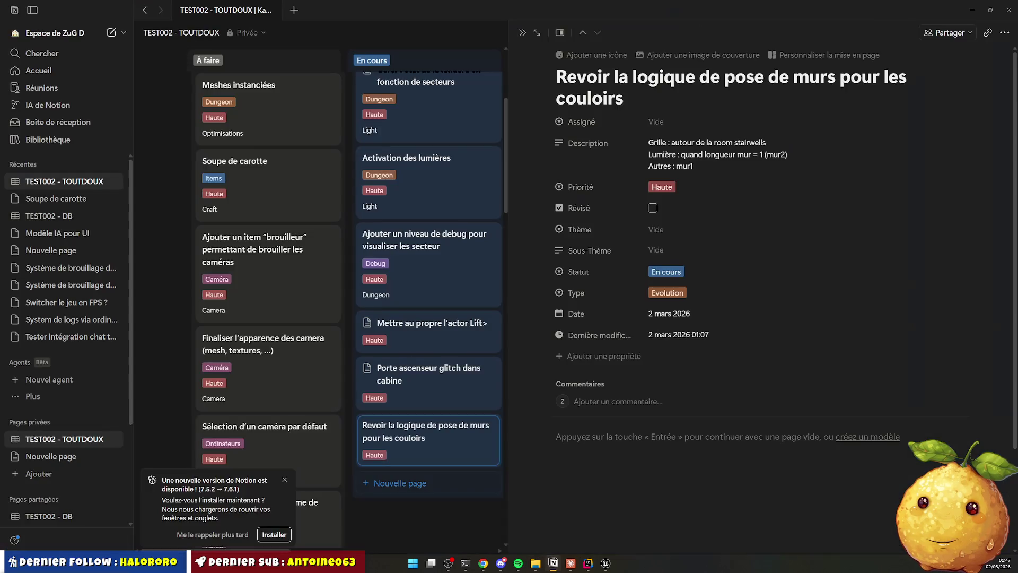
pyautogui.click(444, 493)
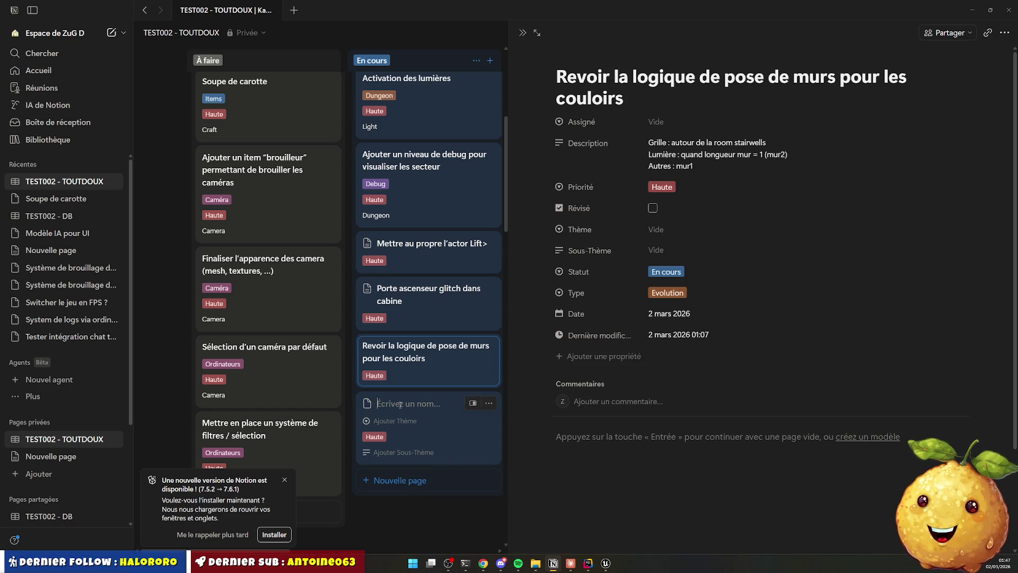
pyautogui.write('AJouter')
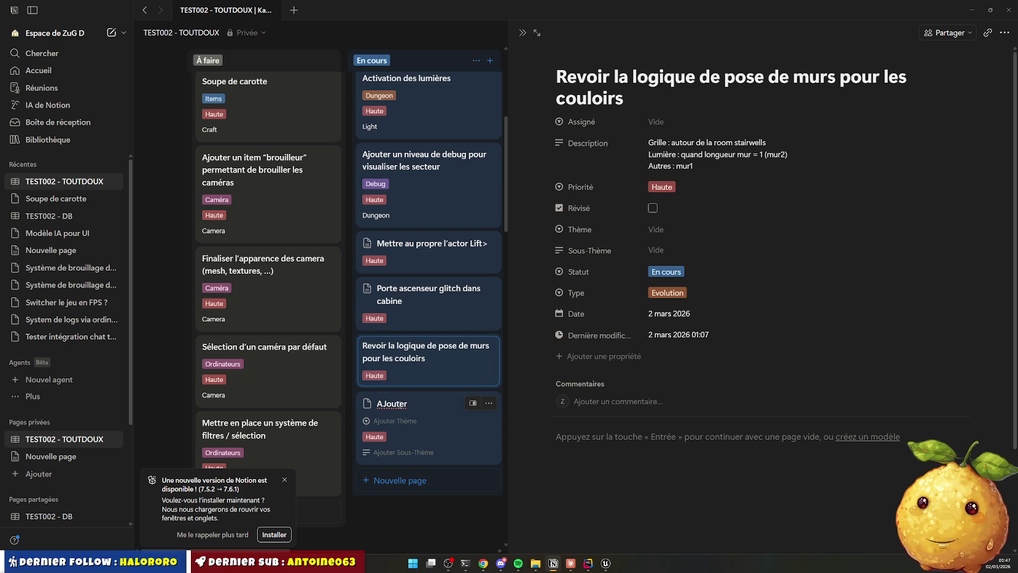
pyautogui.write(' ha')
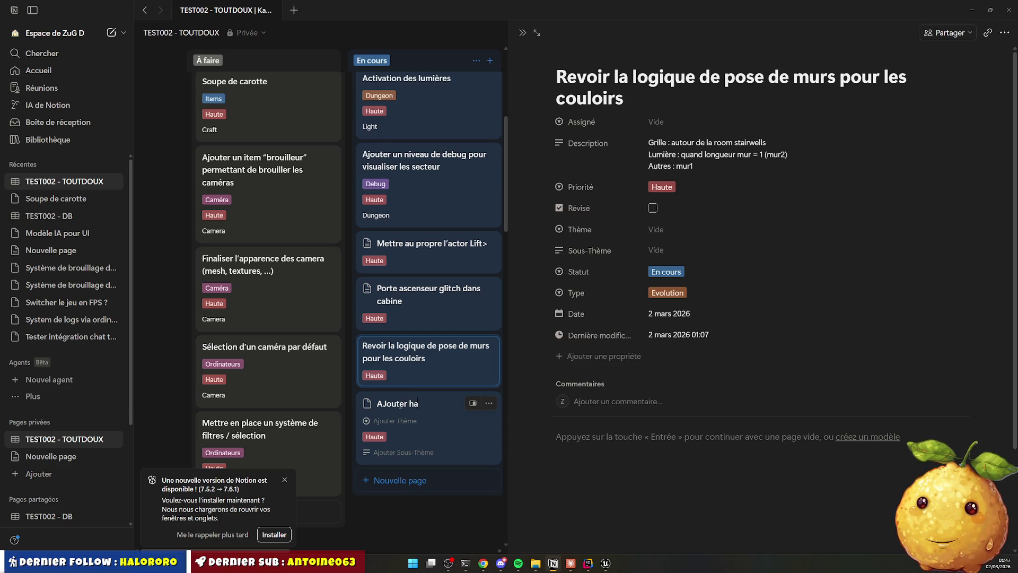
pyautogui.write('ndle')
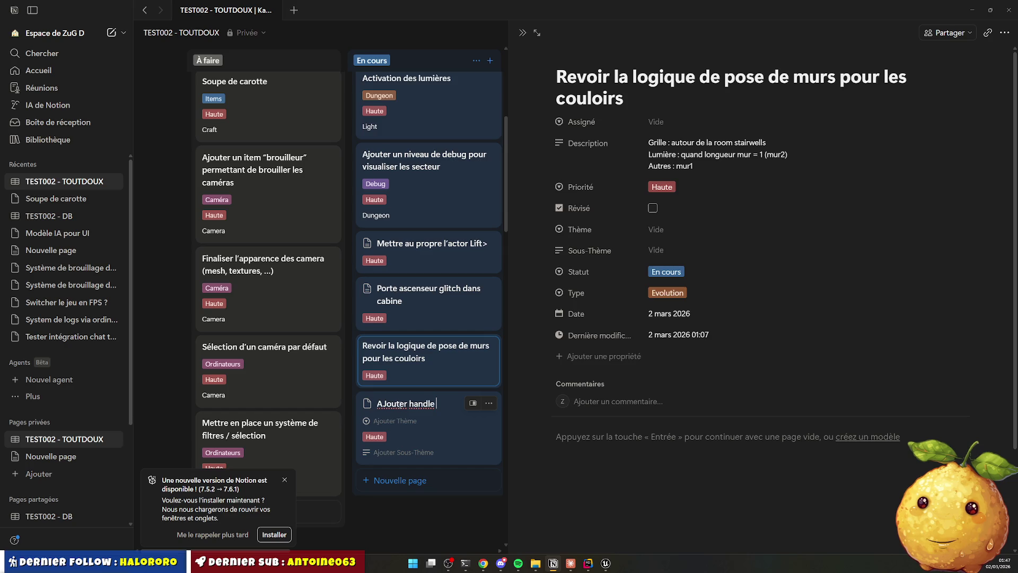
pyautogui.write(' pour le')
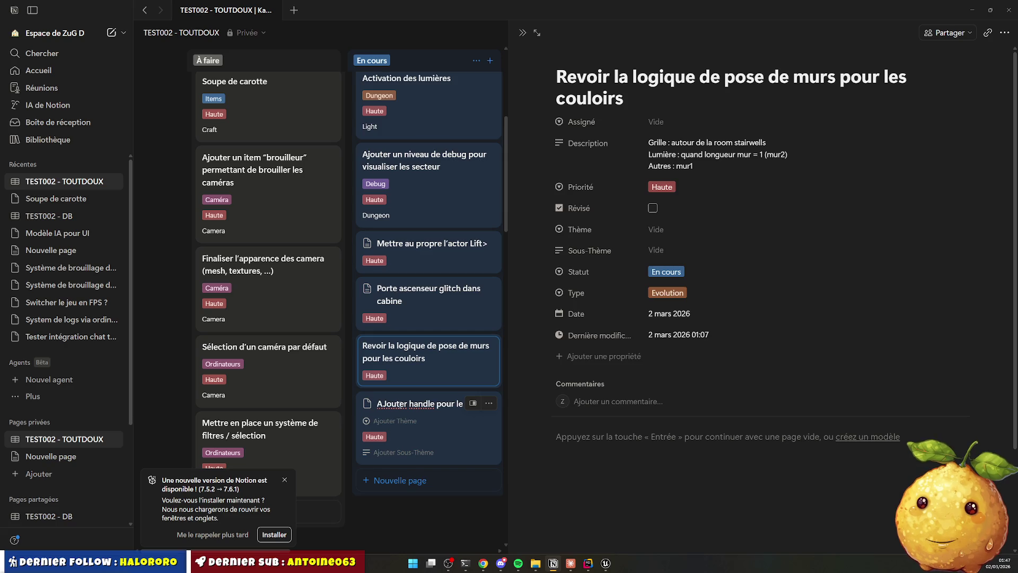
pyautogui.write(' locked')
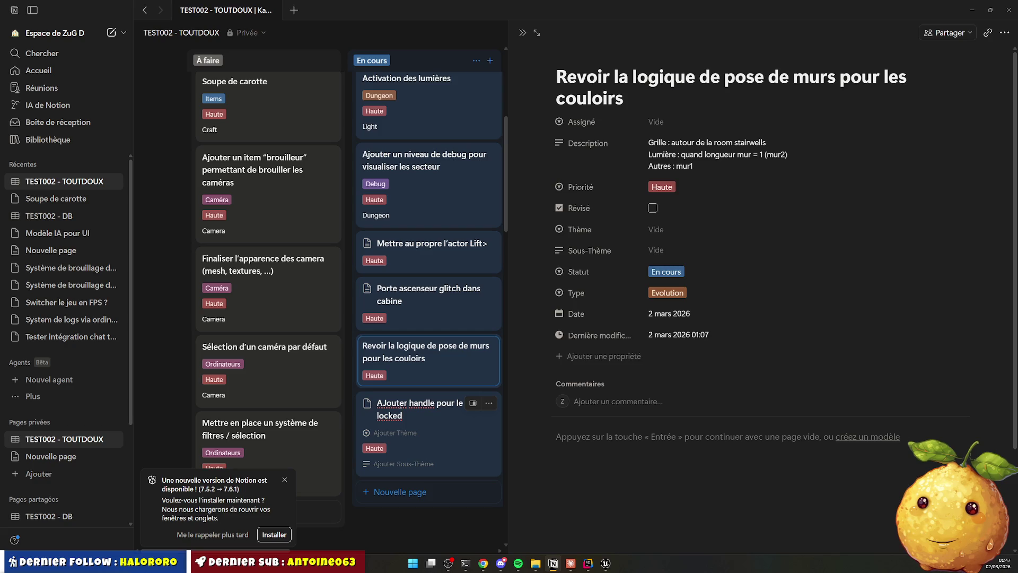
pyautogui.hotkey('ctrl', 'BackSpace')
pyautogui.hotkey('ctrl', 'BackSpace')
pyautogui.hotkey('ctrl', 'BackSpace')
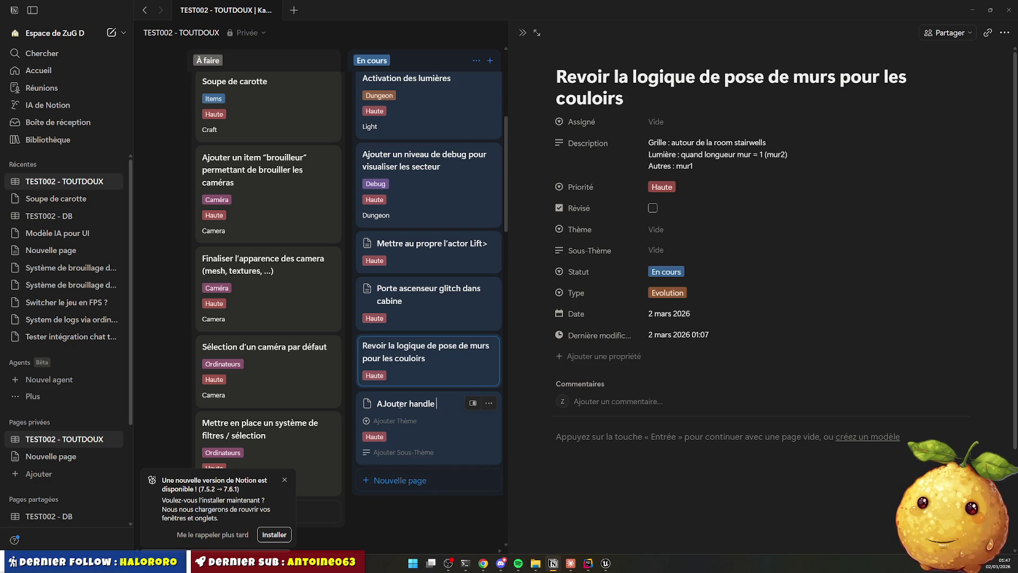
pyautogui.hotkey('ctrl', 'BackSpace')
pyautogui.hotkey('ctrl', 'BackSpace')
pyautogui.press('Escape')
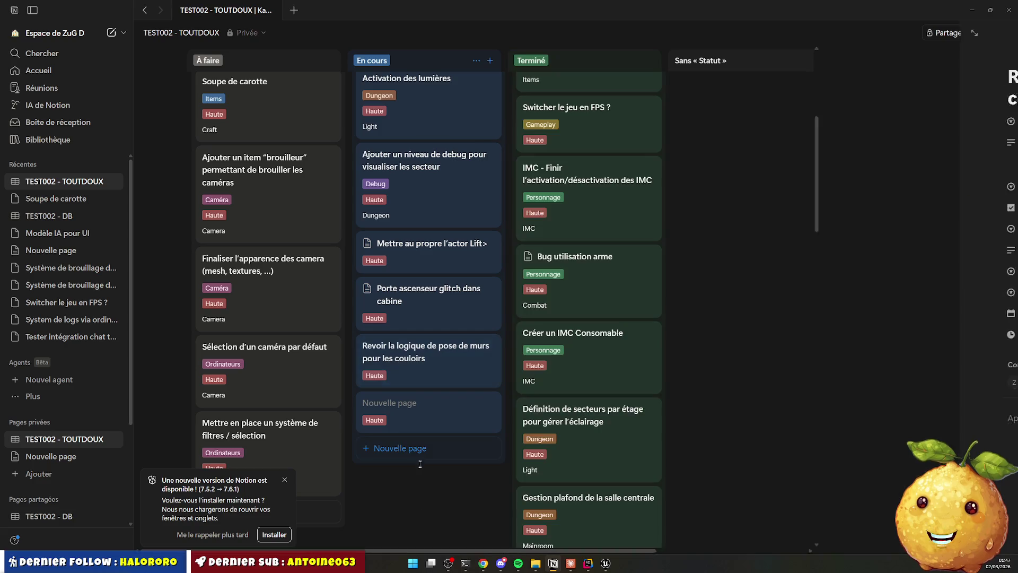
# Delete the empty Nouvelle page card from the task board.
pyautogui.click(431, 413)
pyautogui.click(488, 403)
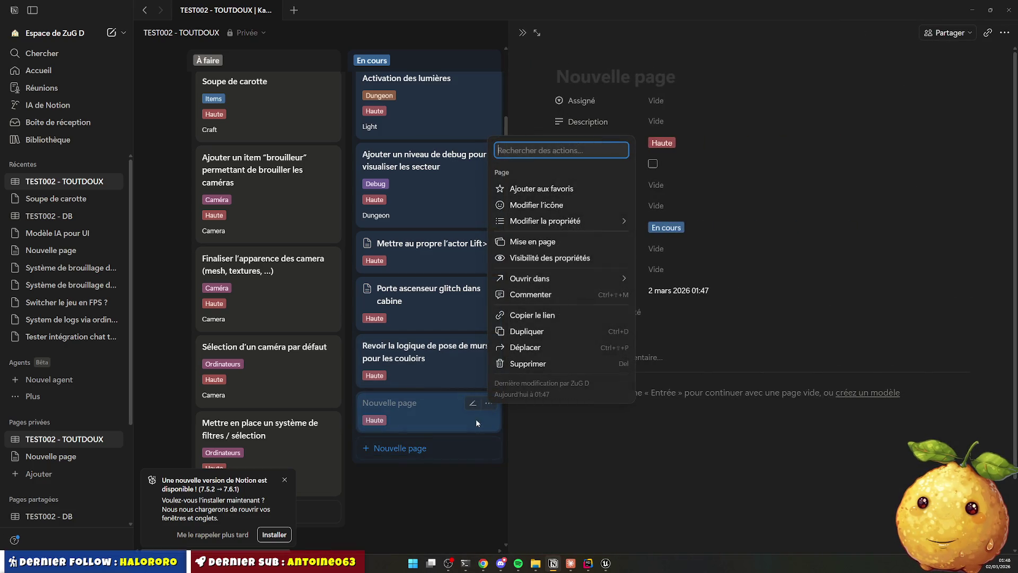
pyautogui.click(527, 364)
# Search the whole project for 'locked', then bring DungeonPivotDoor.cpp to the front.
pyautogui.click(587, 563)
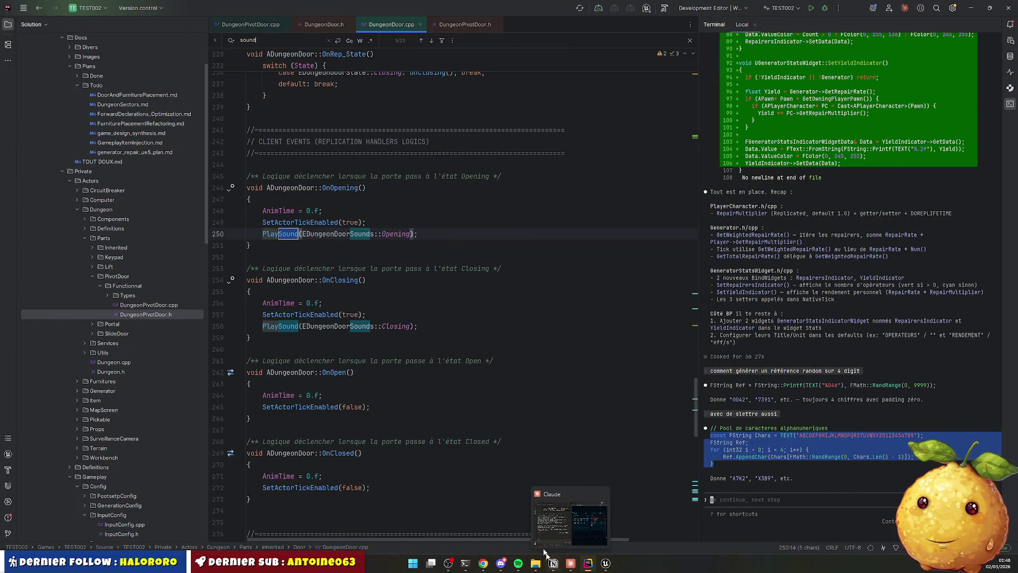
pyautogui.click(432, 338)
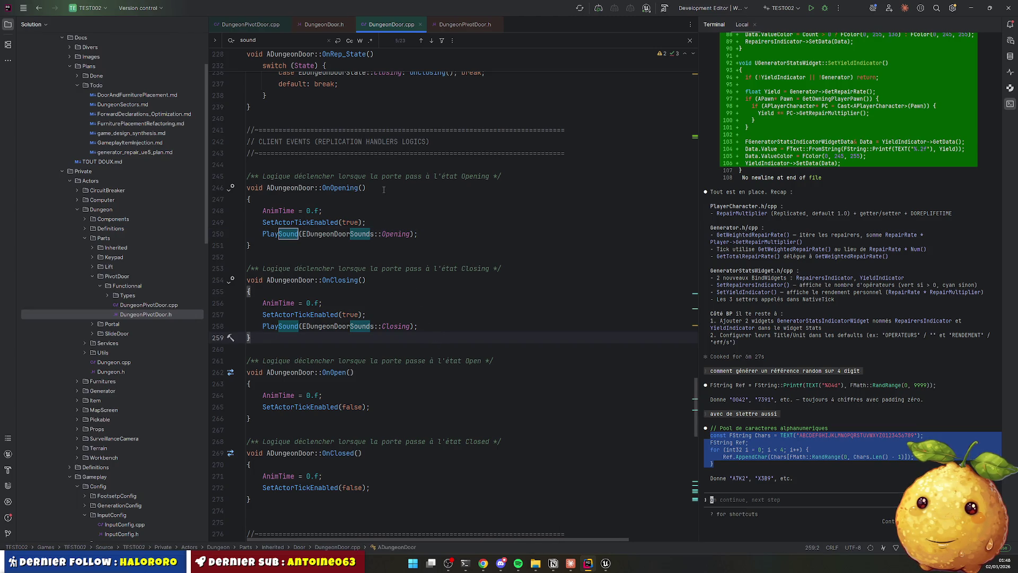
pyautogui.hotkey('ctrl', 'shift', 'f')
pyautogui.write('loc')
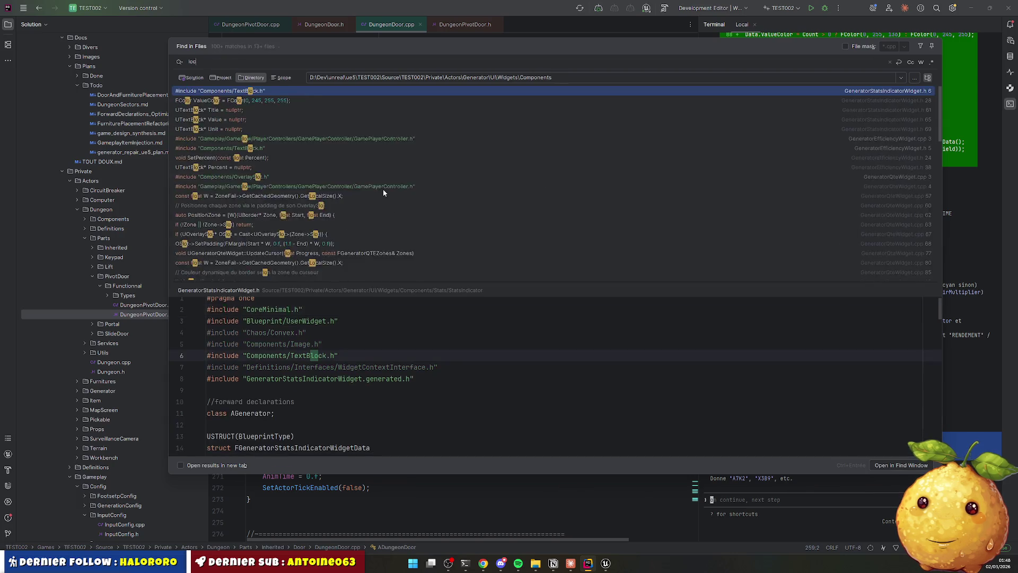
pyautogui.write('kedsoun')
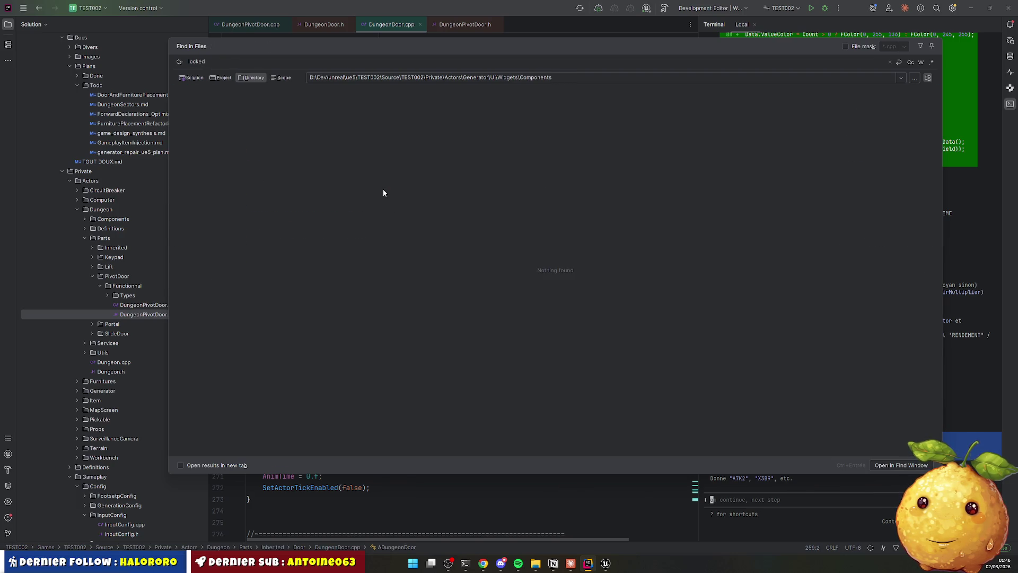
pyautogui.click(221, 77)
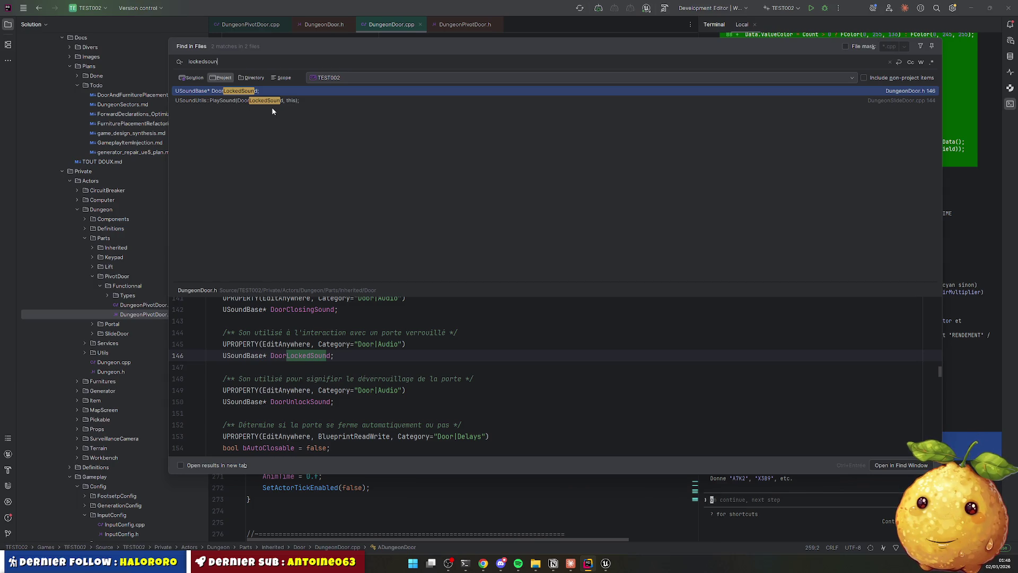
pyautogui.press('Escape')
pyautogui.hotkey('ctrl', 'Tab')
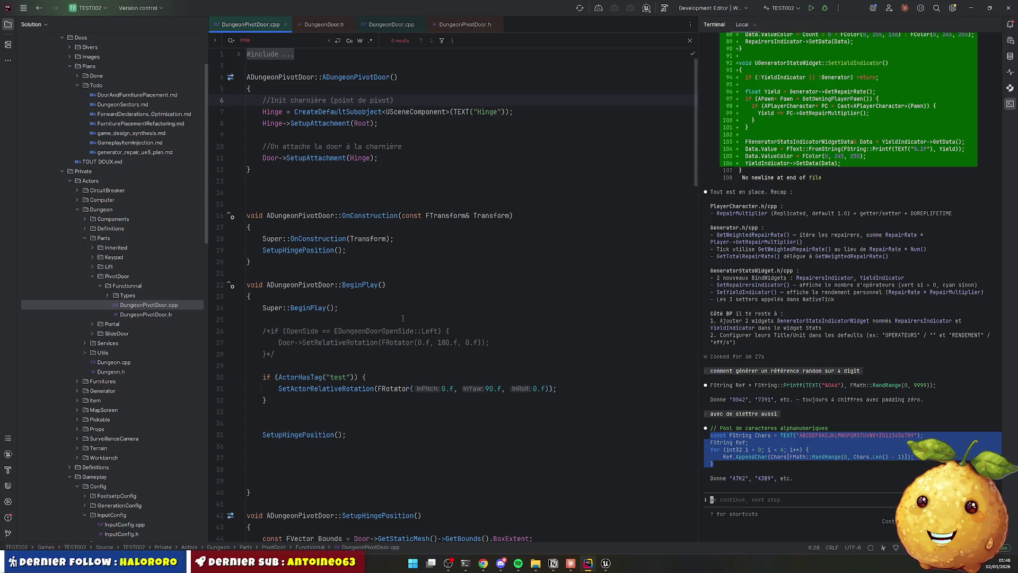
# Open DungeonSlideDoor.cpp from the SlideDoor folder and search it for 'inter'.
pyautogui.click(524, 303)
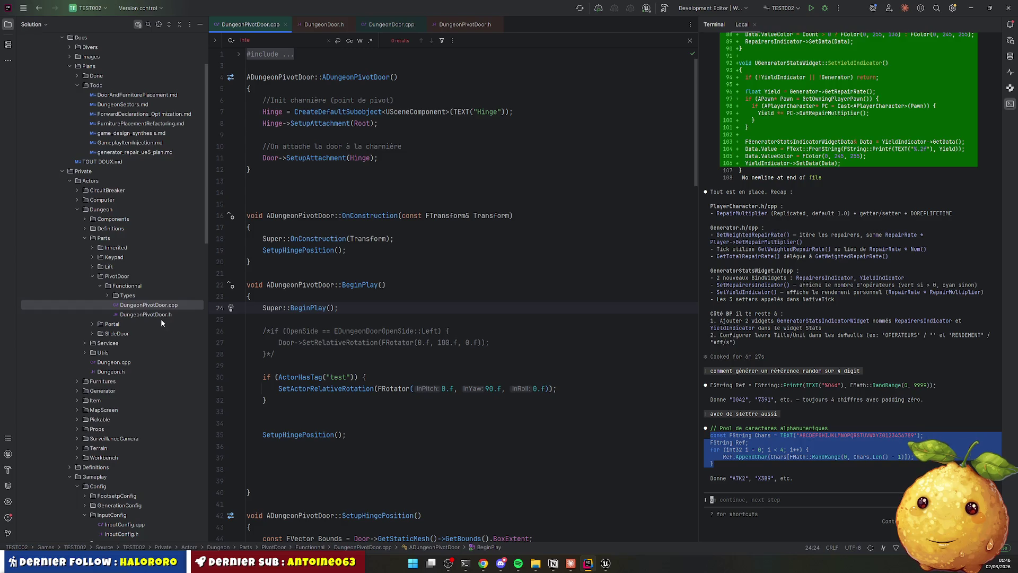
pyautogui.doubleClick(118, 333)
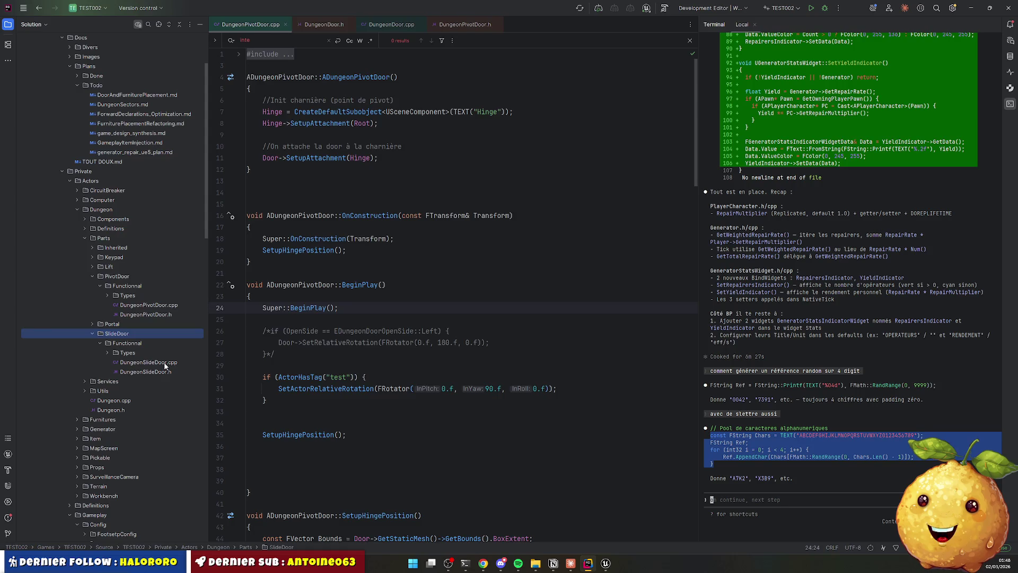
pyautogui.doubleClick(148, 362)
pyautogui.hotkey('ctrl', 'f')
pyautogui.write('int')
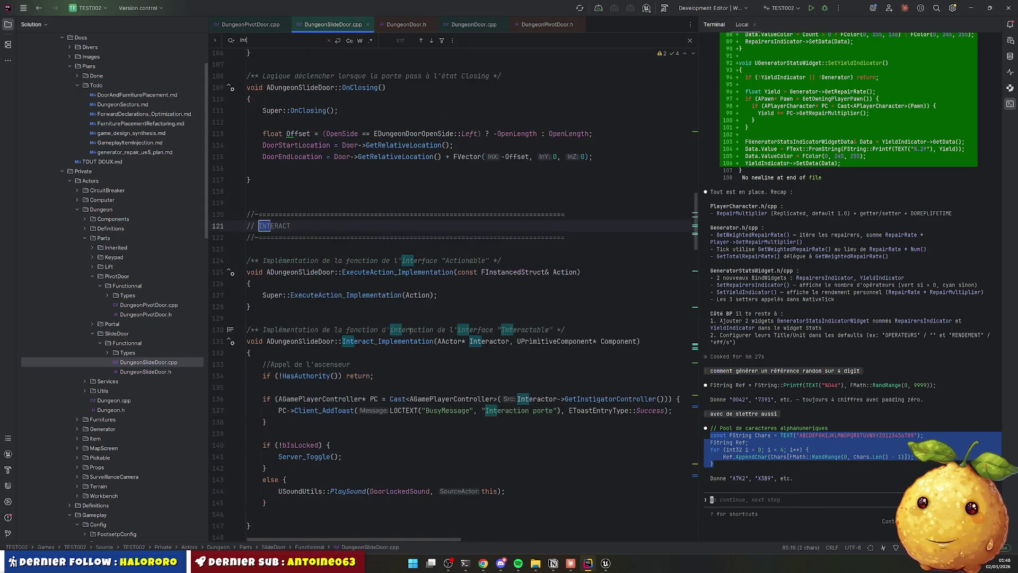
pyautogui.write('er')
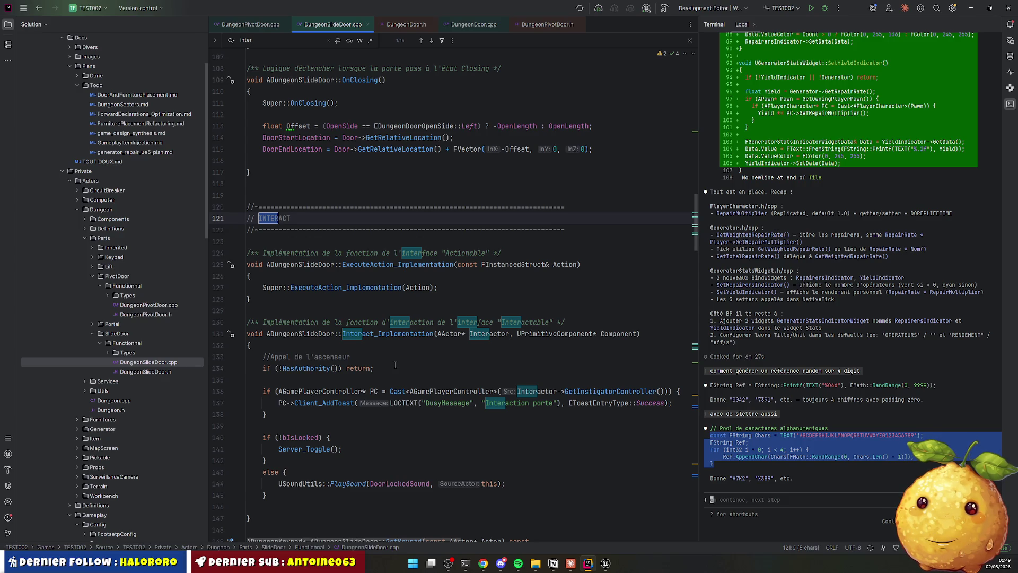
pyautogui.scroll(-2, 373, 350)
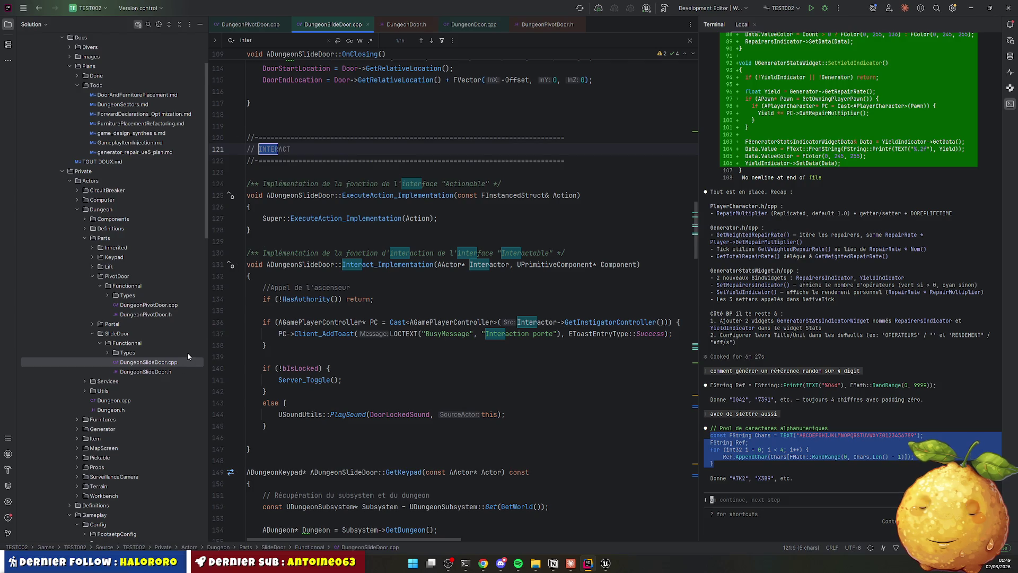
# Open DungeonPivotDoor.h and follow ADungeonDoor through to its Interact_Implementation.
pyautogui.doubleClick(151, 315)
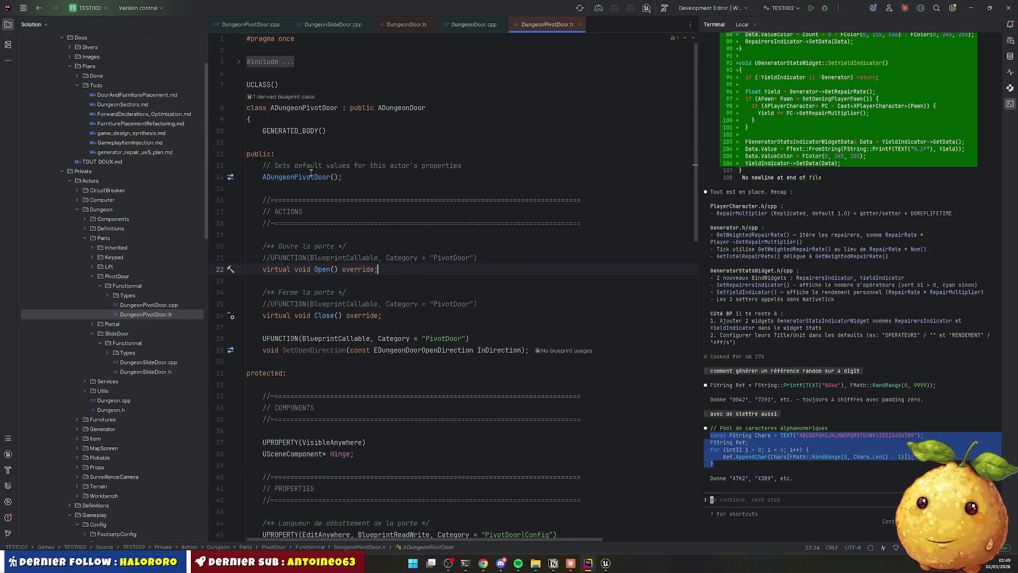
pyautogui.scroll(-5, 311, 172)
pyautogui.scroll(5, 372, 210)
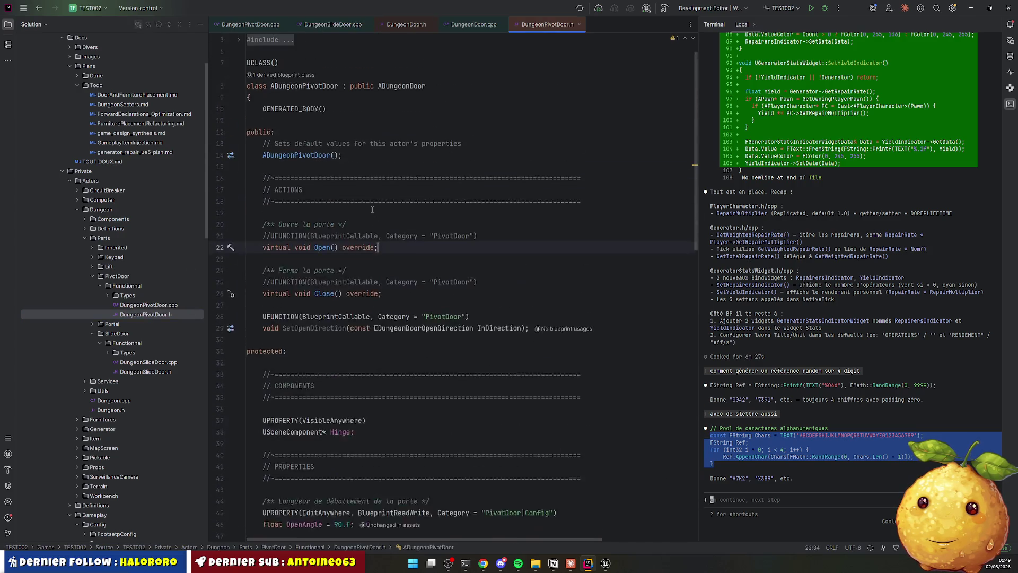
pyautogui.keyDown('ctrl'); pyautogui.click(402, 86); pyautogui.keyUp('ctrl')
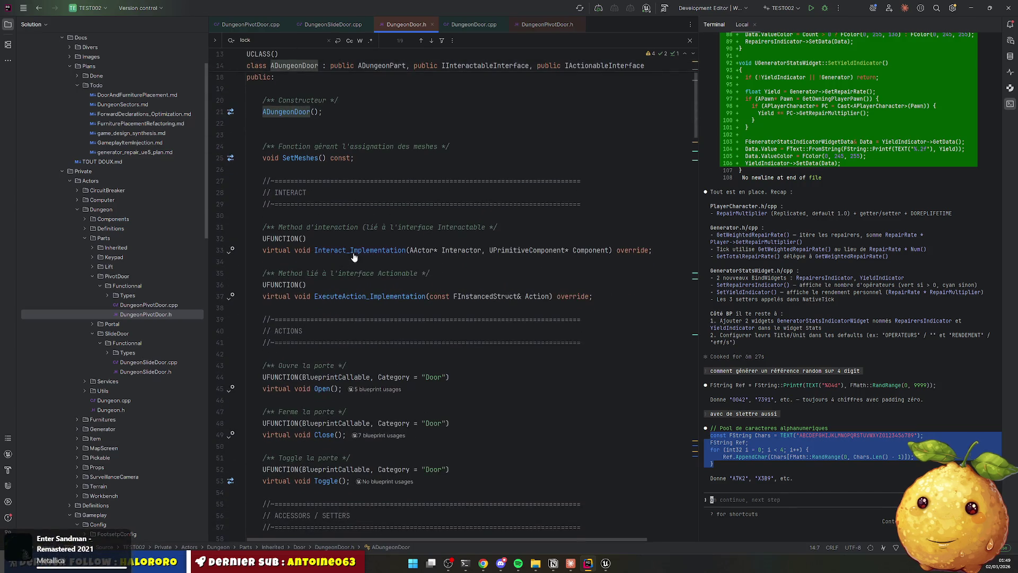
pyautogui.keyDown('ctrl'); pyautogui.click(354, 256); pyautogui.keyUp('ctrl')
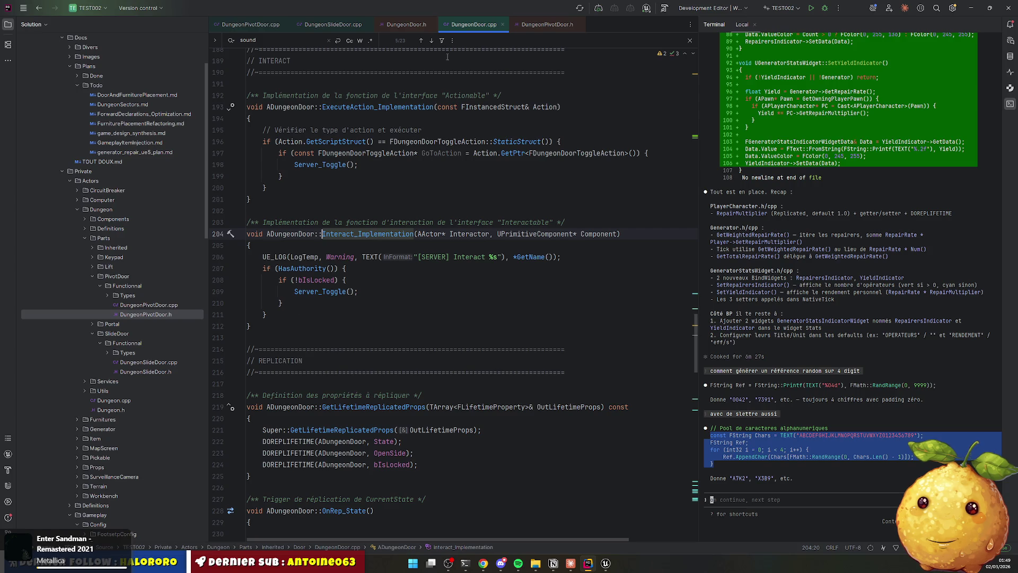
# Hide the terminal and delete the UE_LOG debug statement on line 206 of DungeonDoor.cpp.
pyautogui.click(1013, 104)
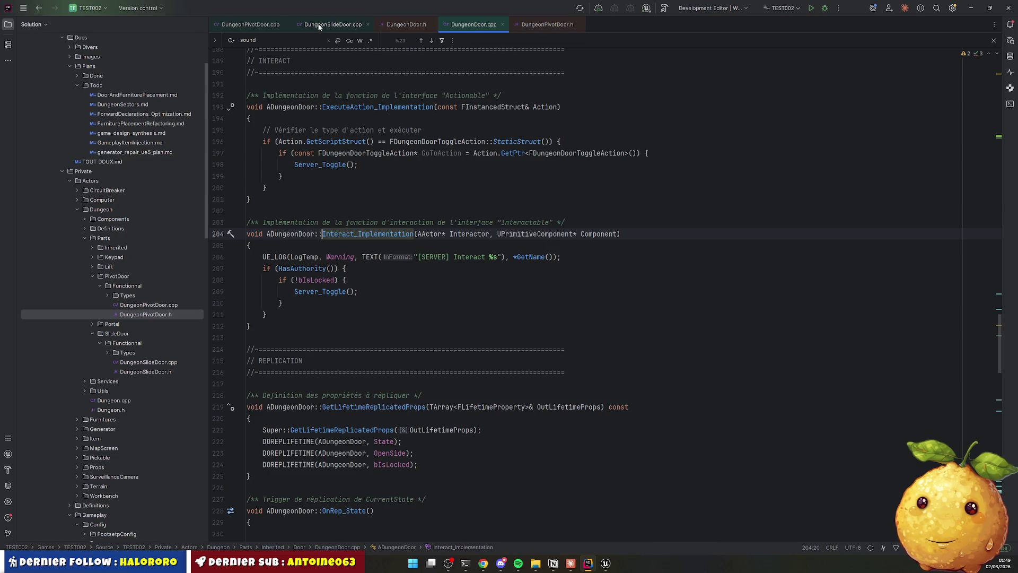
pyautogui.click(319, 27)
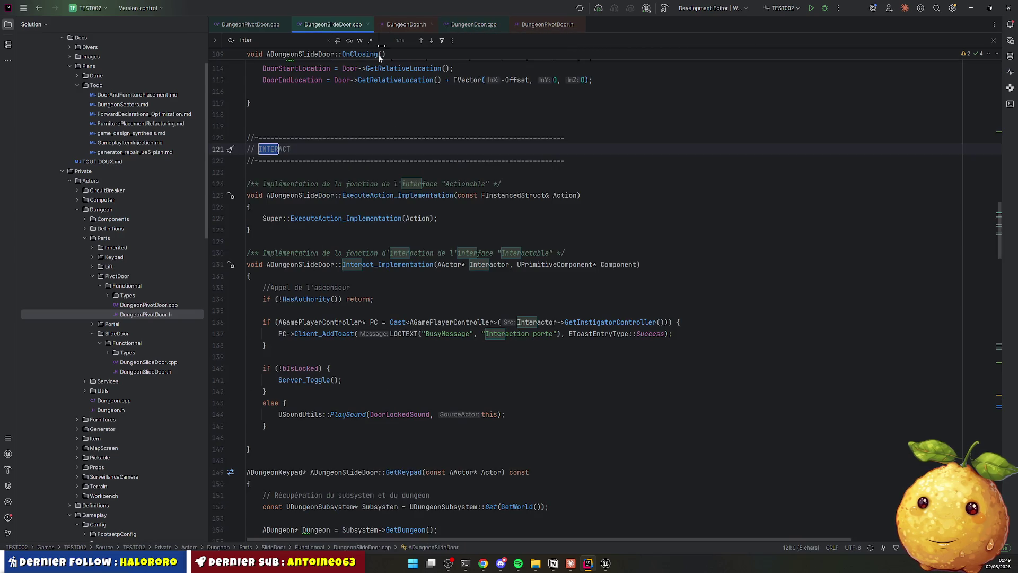
pyautogui.click(477, 25)
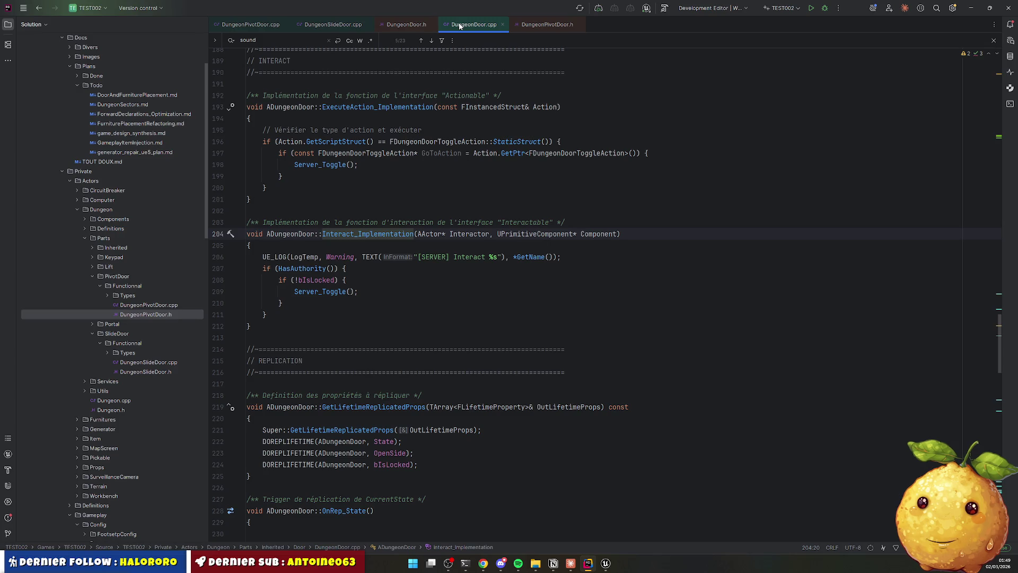
pyautogui.click(419, 257)
pyautogui.press('Home')
pyautogui.hotkey('shift', 'End')
pyautogui.press('Delete')
# Copy the locked-sound else block from DungeonSlideDoor.cpp into DungeonDoor.cpp's locked check.
pyautogui.click(322, 27)
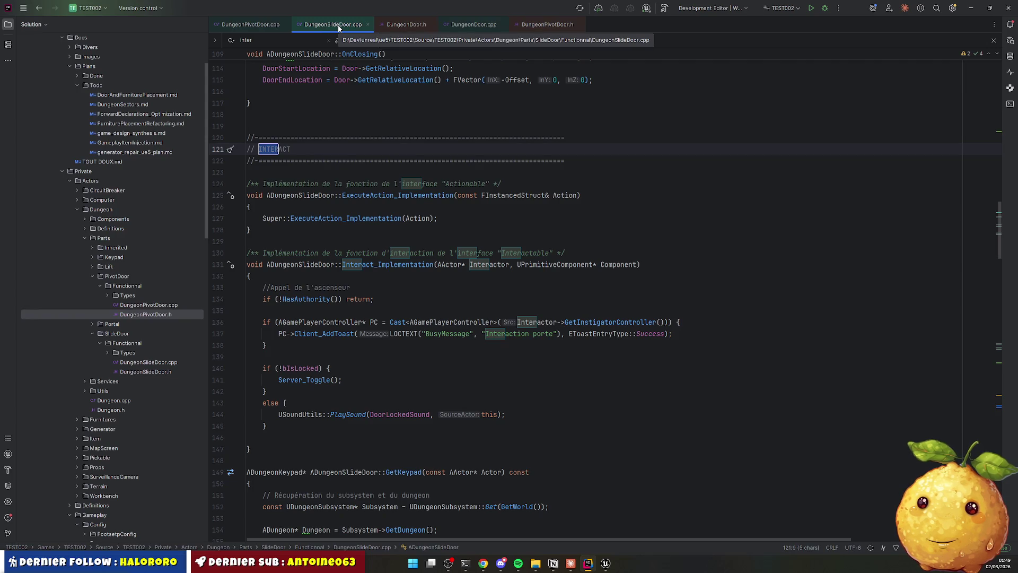
pyautogui.click(473, 24)
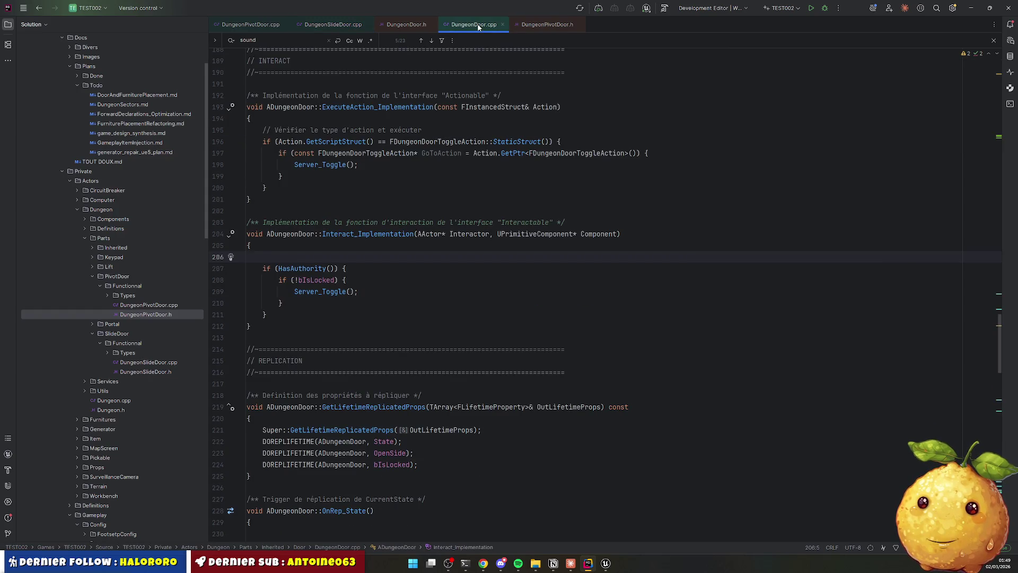
pyautogui.click(345, 24)
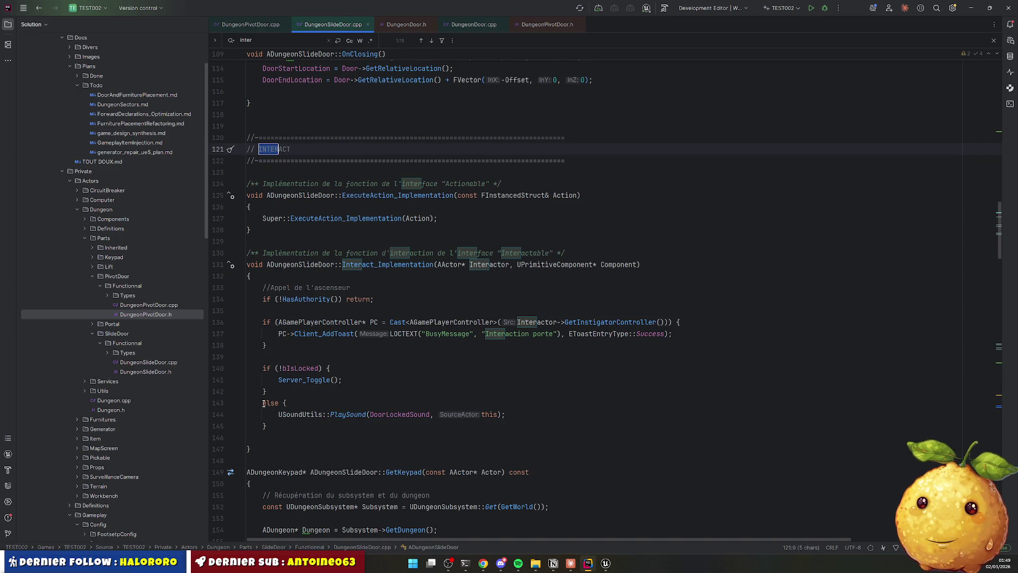
pyautogui.moveTo(262, 403); pyautogui.dragTo(266, 426)
pyautogui.hotkey('ctrl', 'c')
pyautogui.click(474, 24)
pyautogui.click(299, 303)
pyautogui.hotkey('ctrl', 'v')
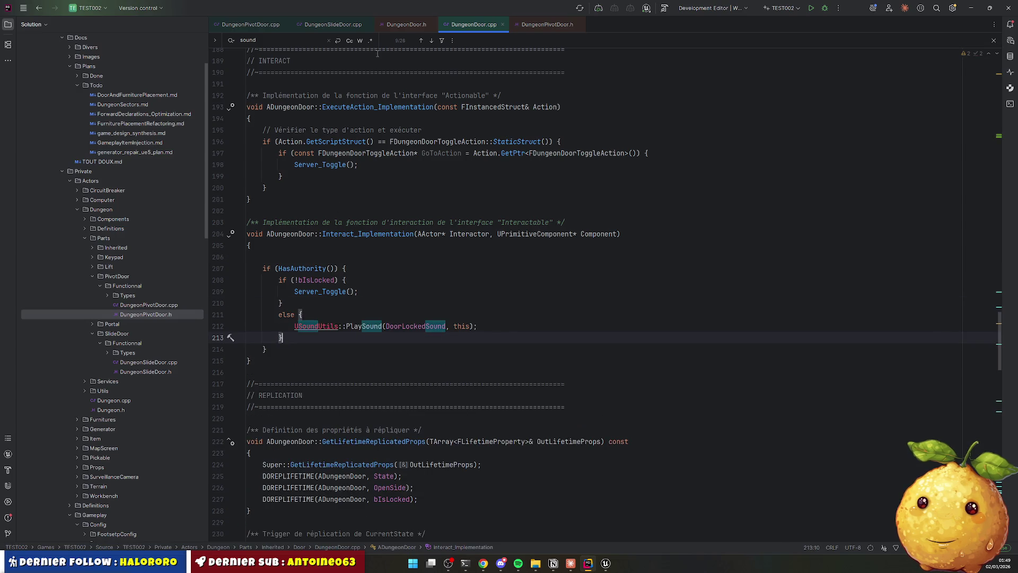
# Add the missing USoundUtils include with Alt+Enter.
pyautogui.click(339, 325)
pyautogui.hotkey('alt', 'Return')
pyautogui.press('Return')
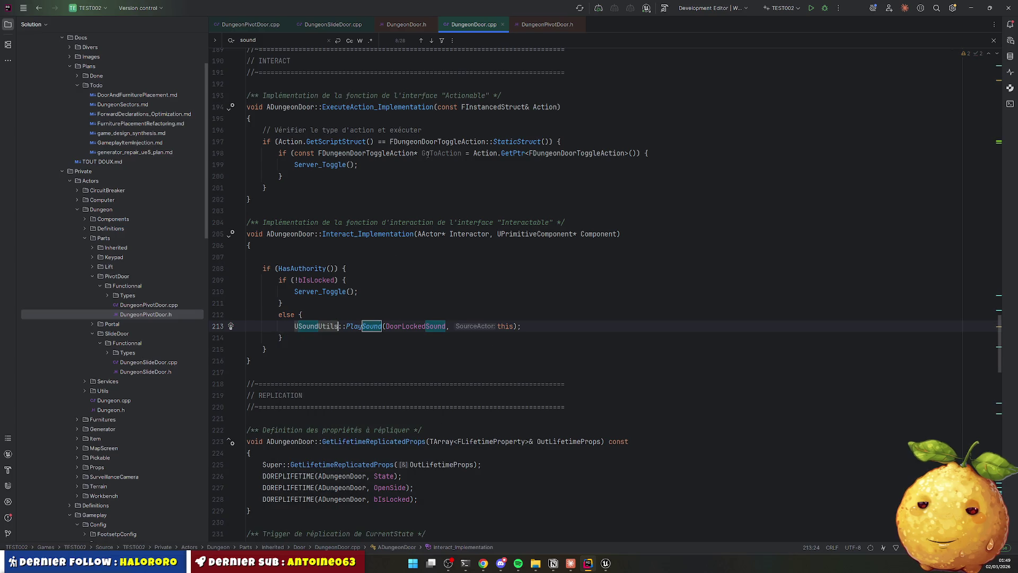
# Select the slide door's entire Interact_Implementation function in DungeonSlideDoor.cpp.
pyautogui.click(404, 25)
pyautogui.click(333, 24)
pyautogui.click(321, 349)
pyautogui.moveTo(246, 264); pyautogui.dragTo(292, 441)
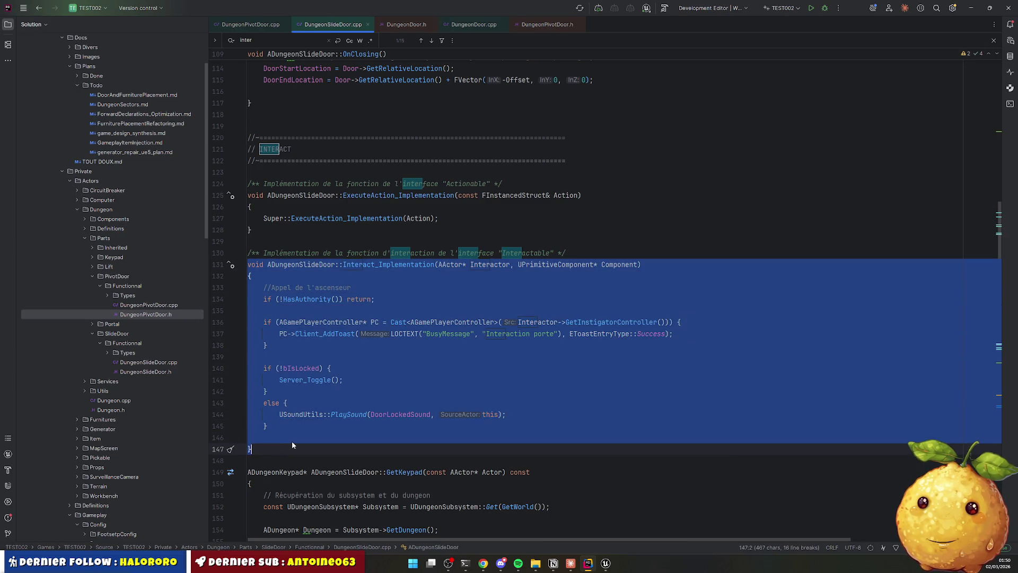
# Comment out the slide door's Interact_Implementation in the .cpp and its header declaration.
pyautogui.hotkey('ctrl', 'shift', '/')
pyautogui.click(437, 284)
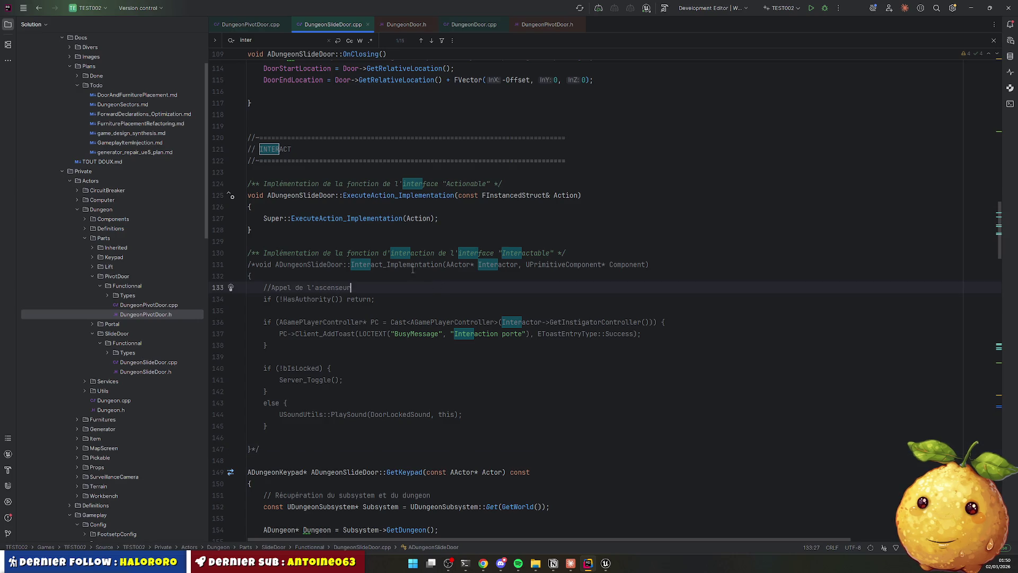
pyautogui.hotkey('ctrl', 'alt', 'Home')
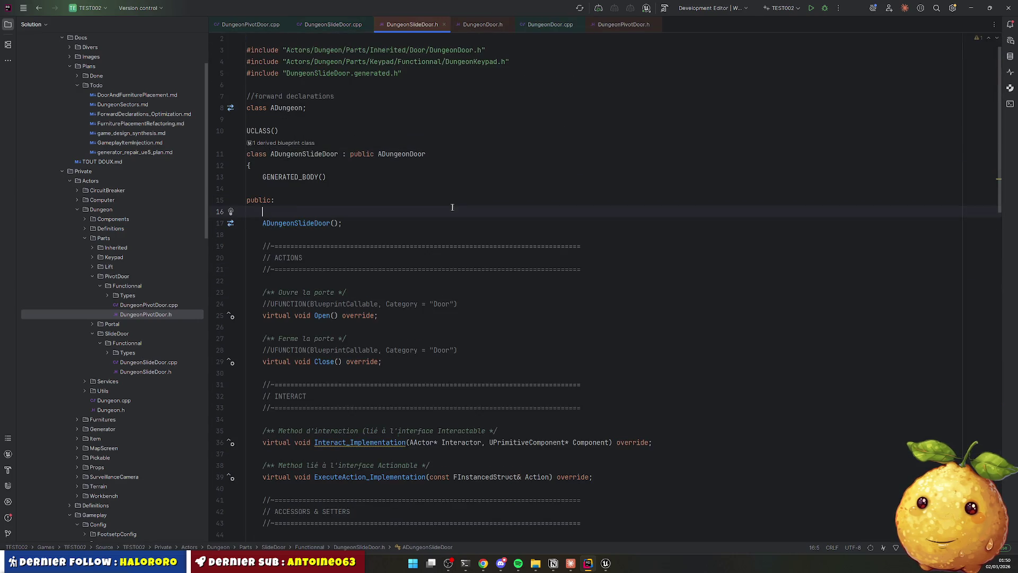
pyautogui.doubleClick(359, 442)
pyautogui.hotkey('ctrl', 'f')
pyautogui.hotkey('ctrl', '/')
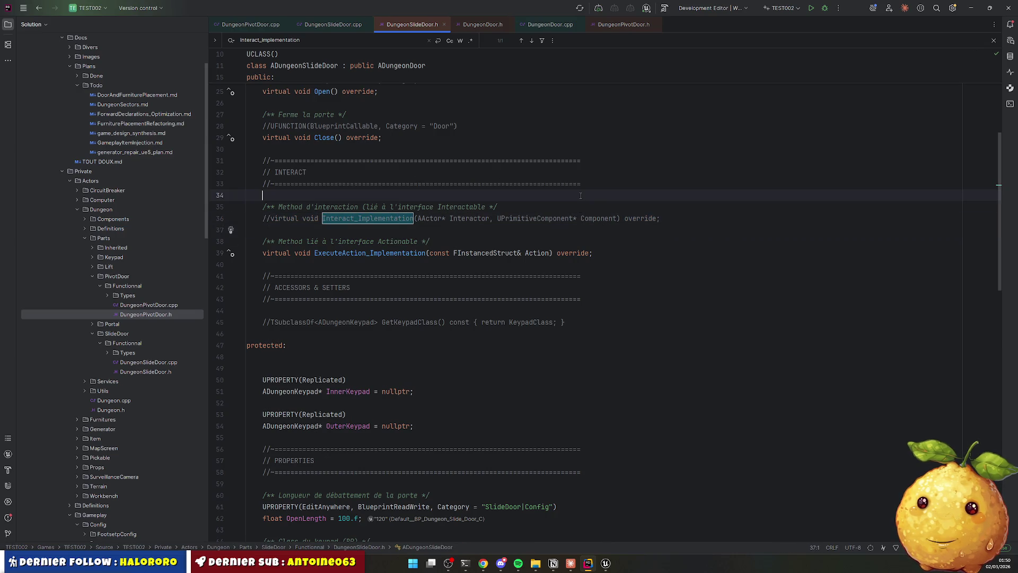
pyautogui.click(558, 202)
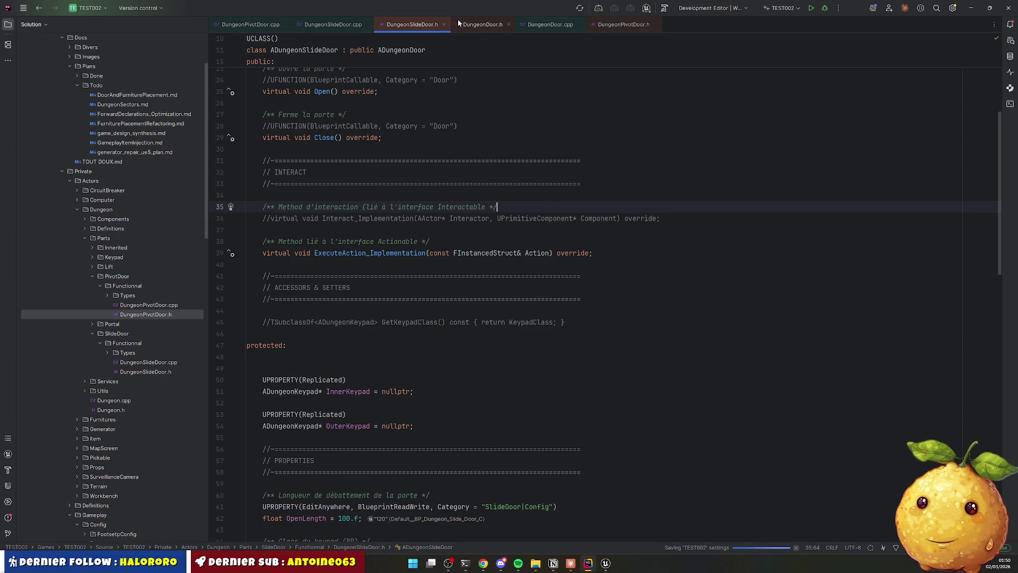
# Rewrite DungeonDoor.cpp line 208's authority check as an early-return '!HasAuthority()' guard.
pyautogui.click(542, 24)
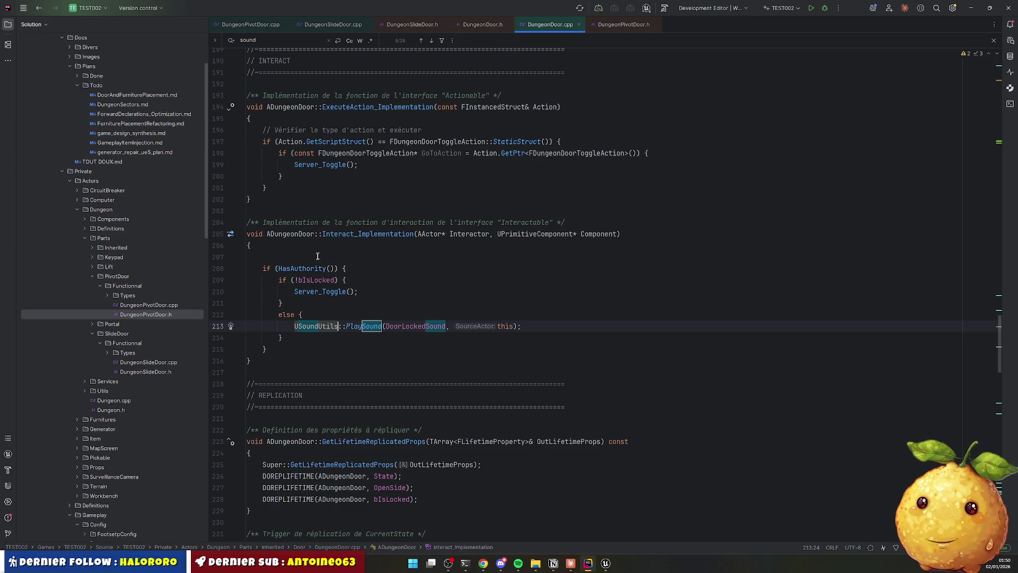
pyautogui.click(333, 25)
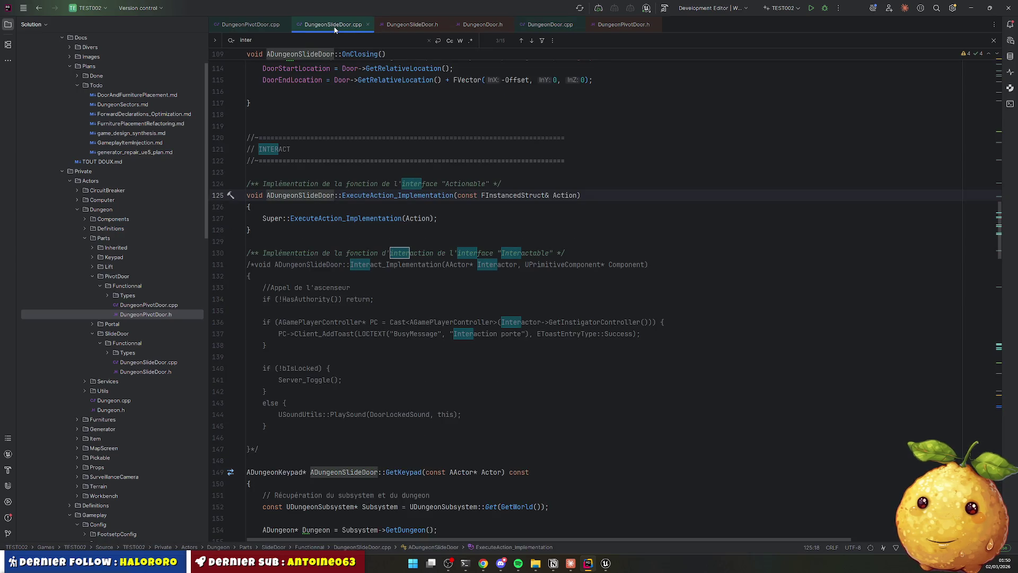
pyautogui.click(550, 25)
pyautogui.doubleClick(343, 268)
pyautogui.press('Right')
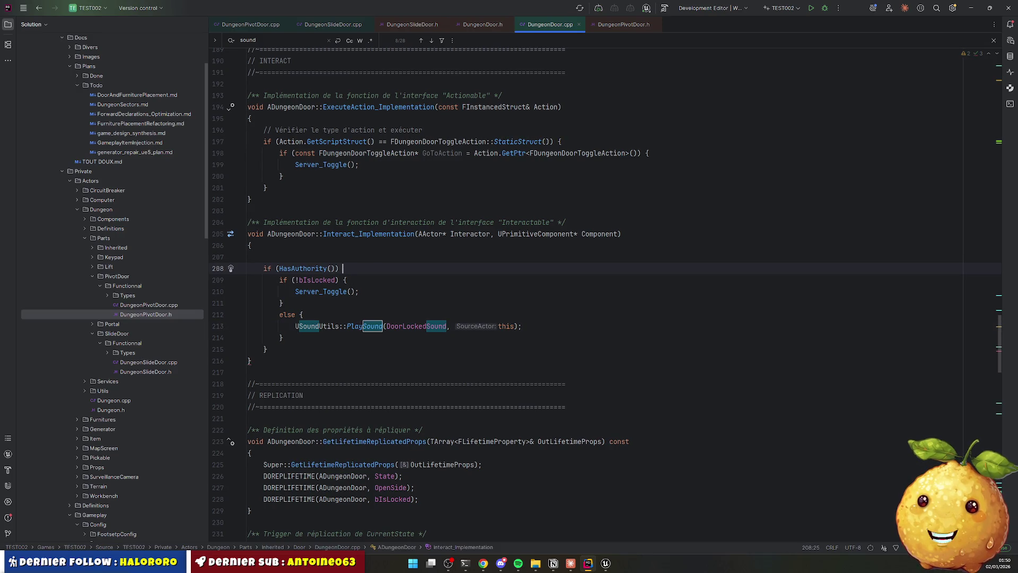
pyautogui.press('Home')
pyautogui.press('Right')
pyautogui.press('Right')
pyautogui.press('Right')
pyautogui.write('!')
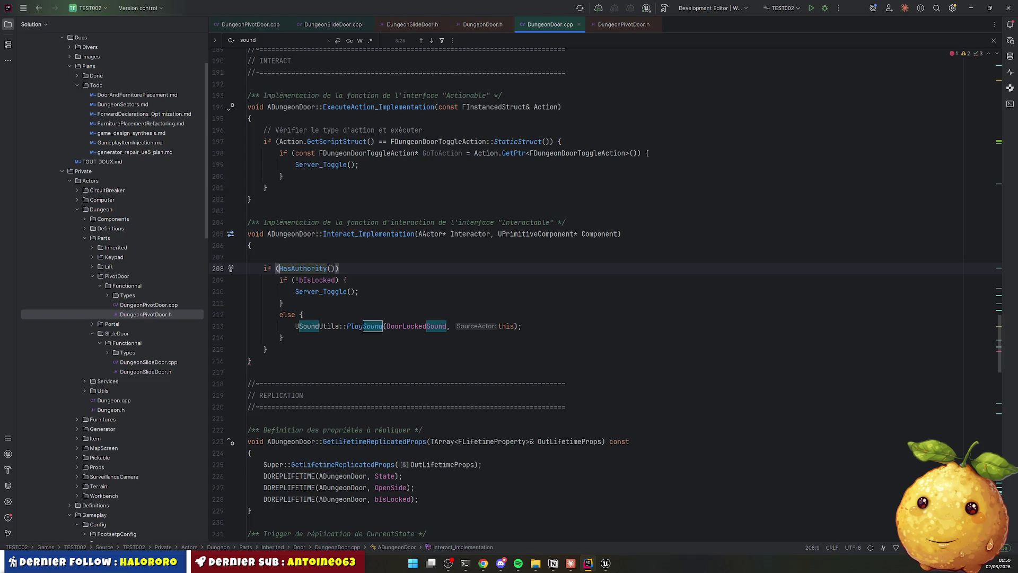
pyautogui.press('End')
# Finish 'return;', unindent the bIsLocked block, and add blank lines before and after it.
pyautogui.write('return;')
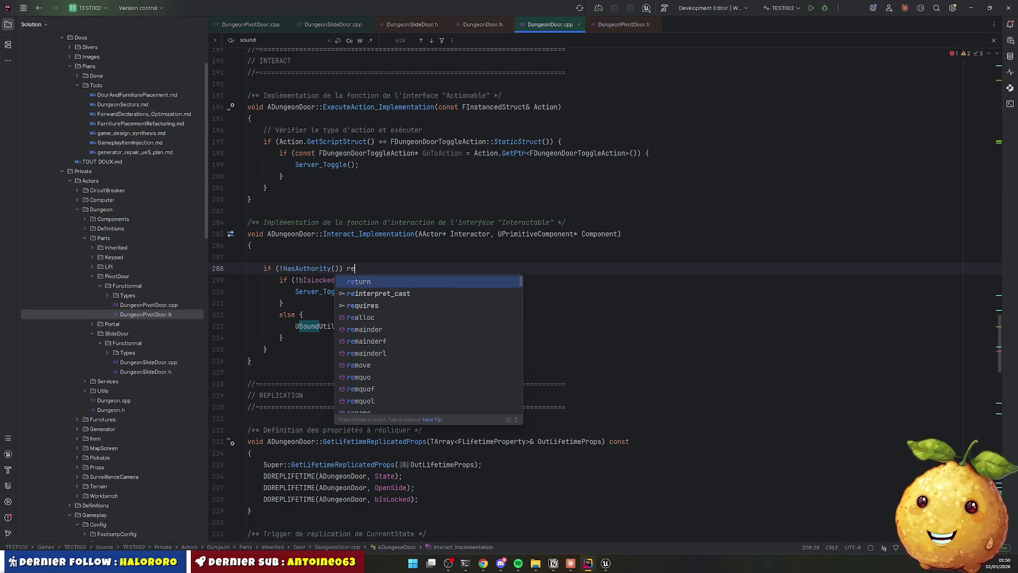
pyautogui.press('Down')
pyautogui.press('Home')
pyautogui.hotkey('shift', 'Down')
pyautogui.hotkey('shift', 'Down')
pyautogui.hotkey('shift', 'Down')
pyautogui.hotkey('shift', 'Tab')
pyautogui.press('Escape')
pyautogui.press('Up')
pyautogui.press('Up')
pyautogui.press('Up')
pyautogui.press('Home')
pyautogui.press('Return')
pyautogui.press('Down')
pyautogui.press('Down')
pyautogui.press('Down')
pyautogui.press('Down')
pyautogui.press('Down')
pyautogui.press('End')
pyautogui.press('Return')
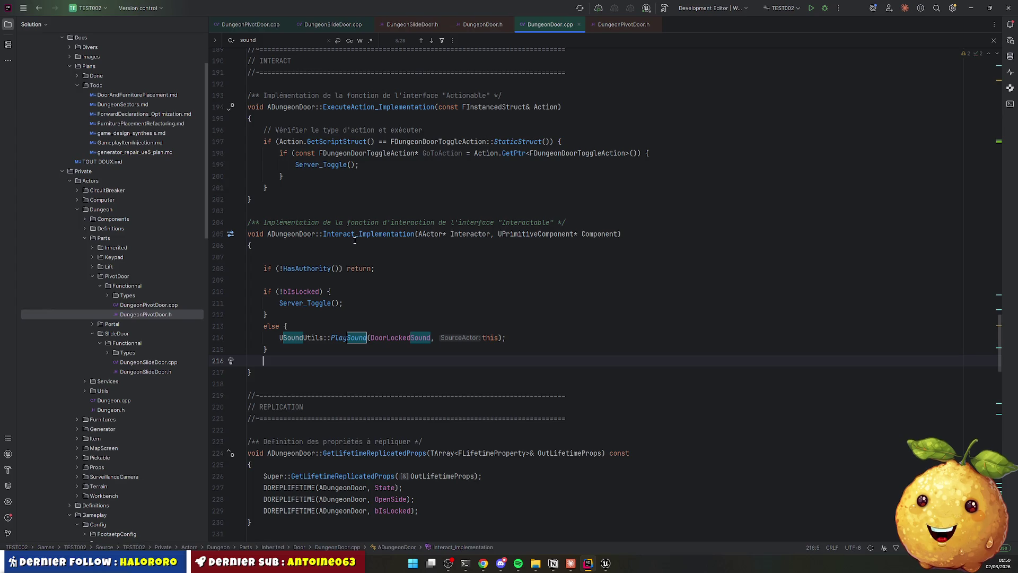
# Rebuild the project with Live Coding (Ctrl+Alt+F11), compiling 28 files.
pyautogui.click(415, 334)
pyautogui.click(398, 318)
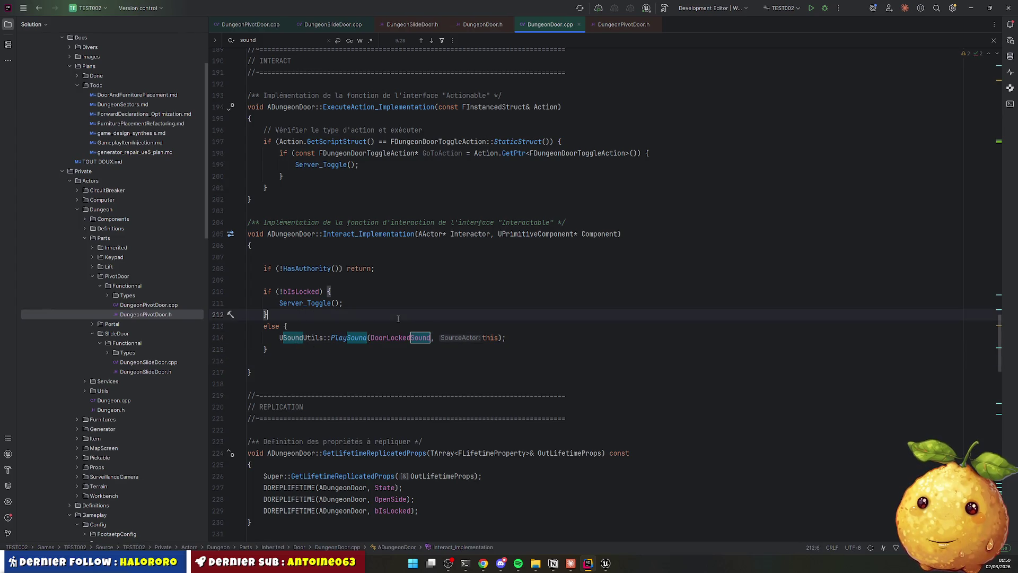
pyautogui.hotkey('ctrl', 'alt', 'F11')
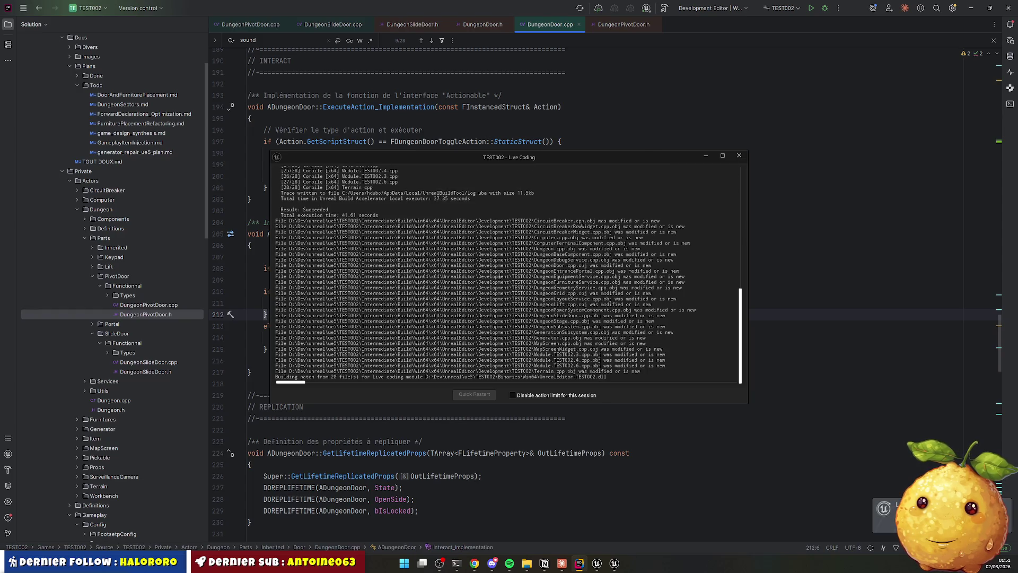
# Close Live Coding, playtest by walking to the pivot door, then open BP_Dungeon_Pivot_Door.
pyautogui.click(739, 156)
pyautogui.click(604, 563)
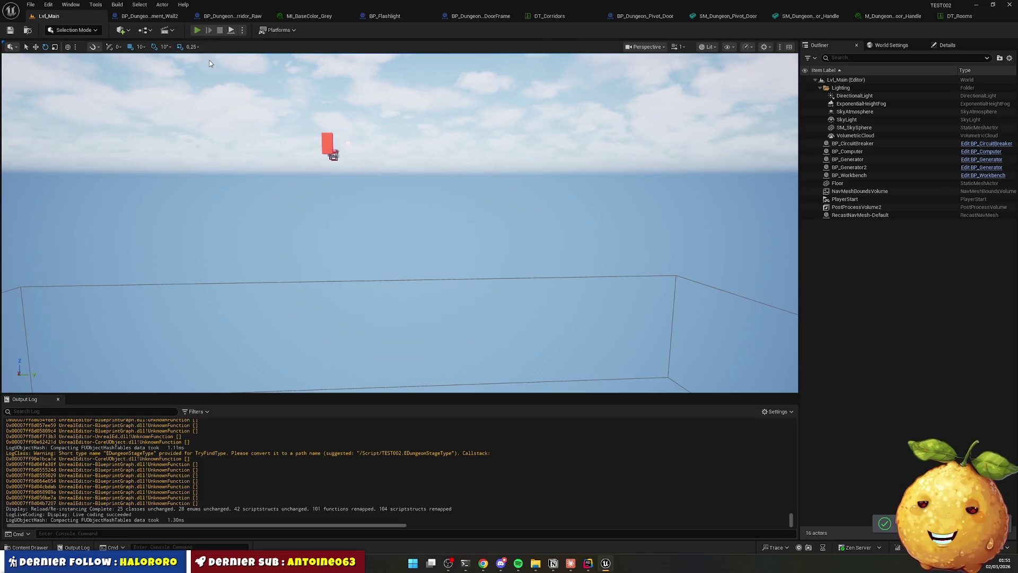
pyautogui.click(197, 30)
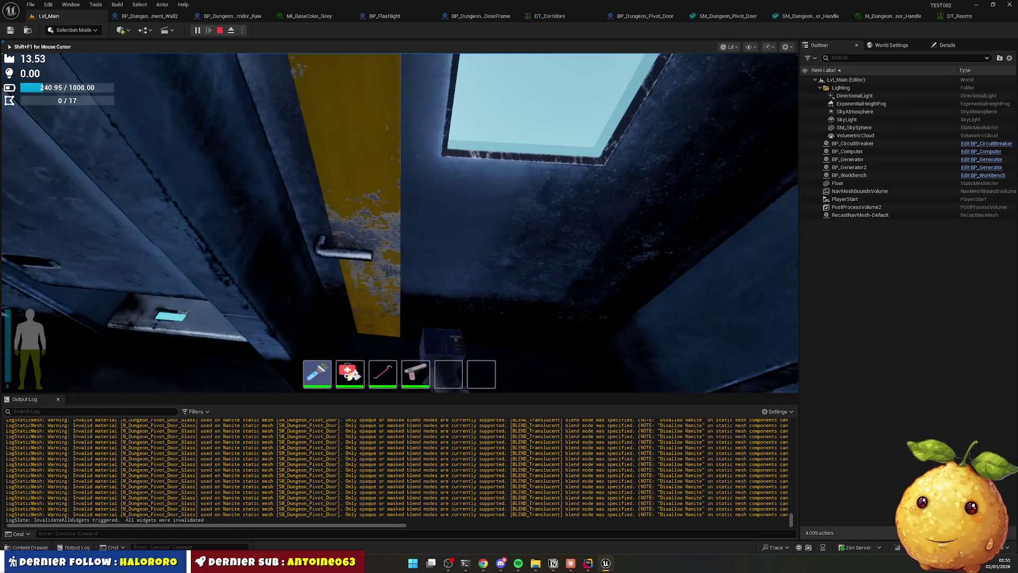
pyautogui.press('w')
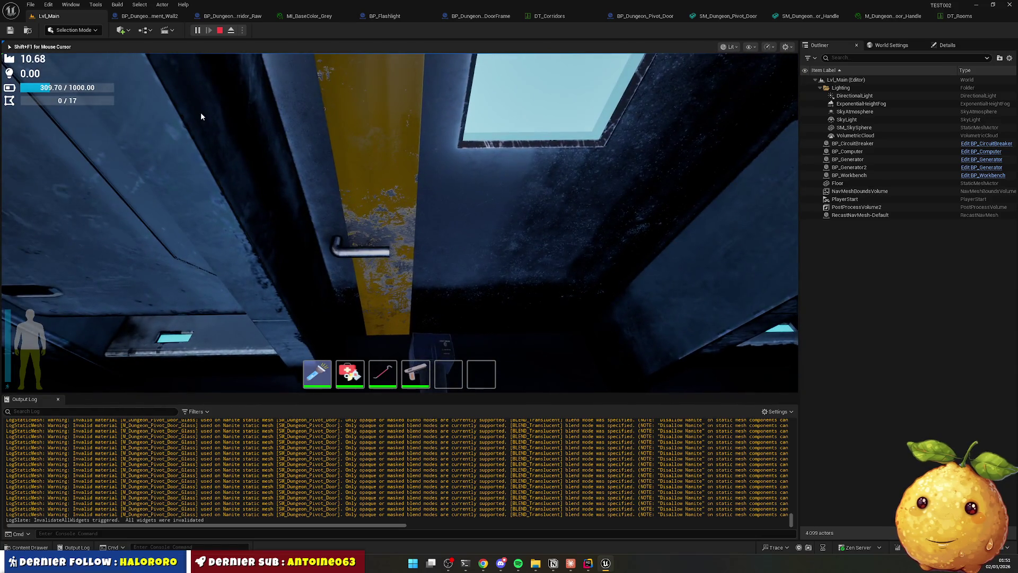
pyautogui.press('Escape')
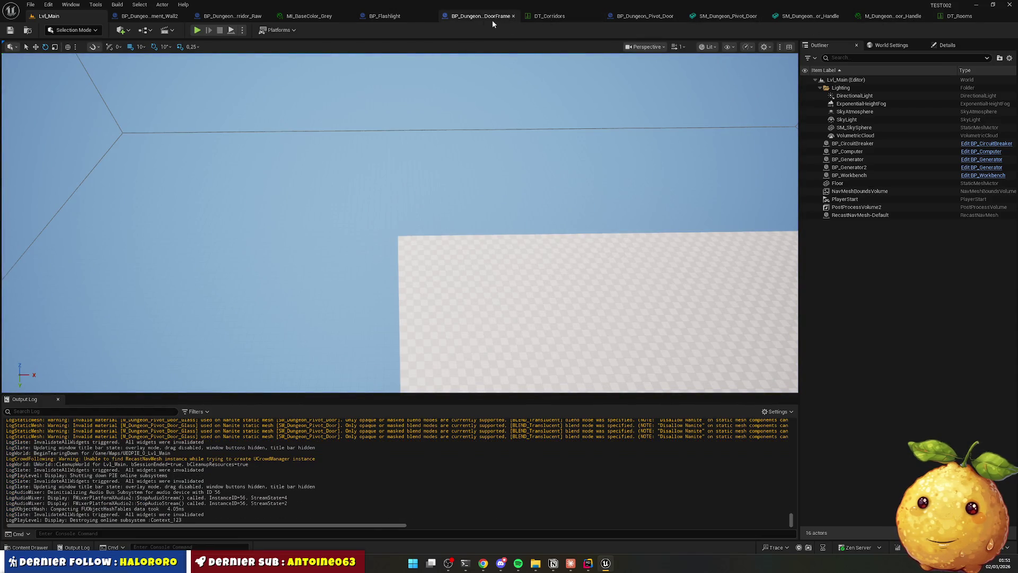
pyautogui.click(642, 16)
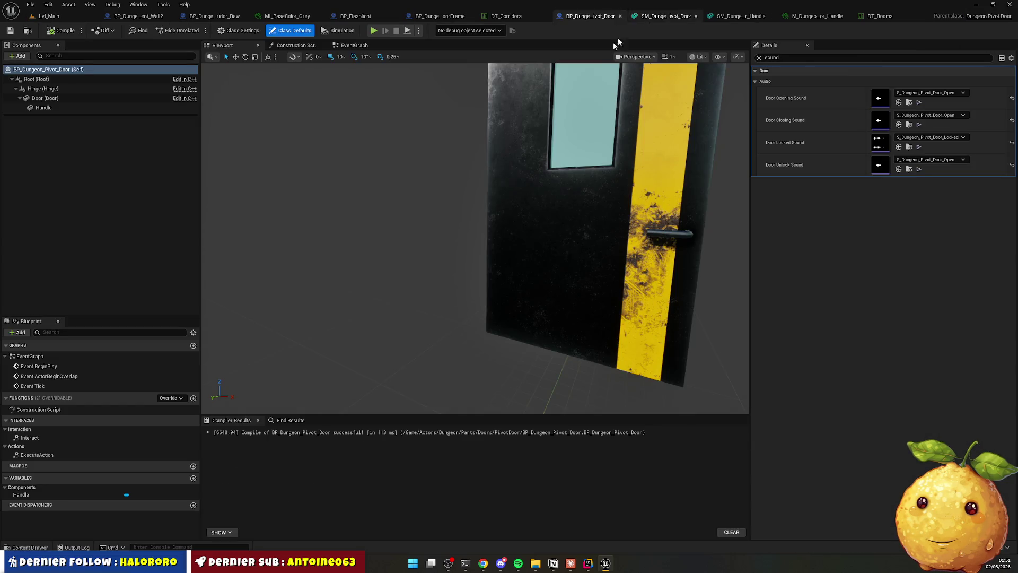
# Set the door Handle's Z location to 20.0 and save BP_Dungeon_Pivot_Door.
pyautogui.click(689, 233)
pyautogui.click(758, 58)
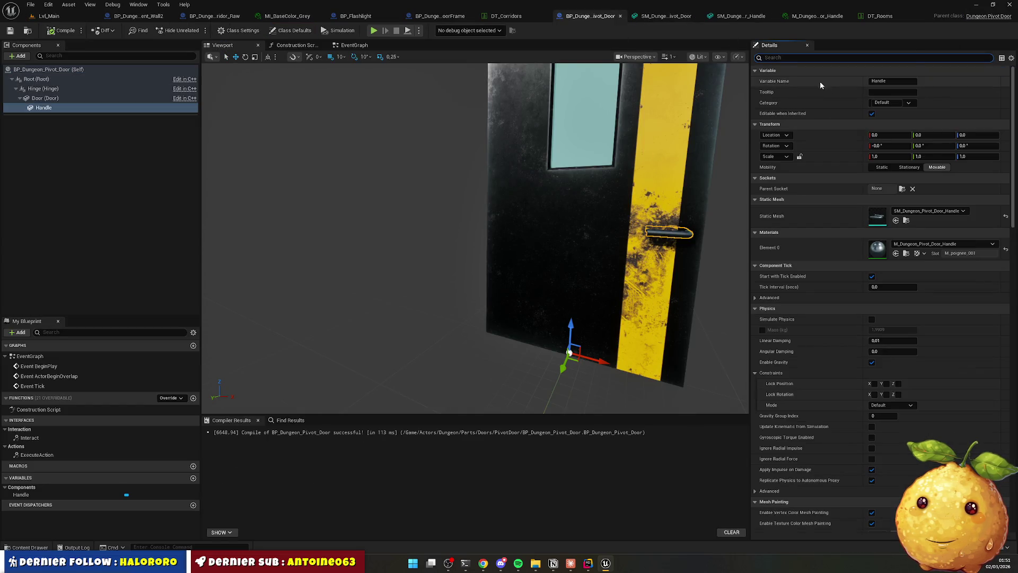
pyautogui.click(978, 135)
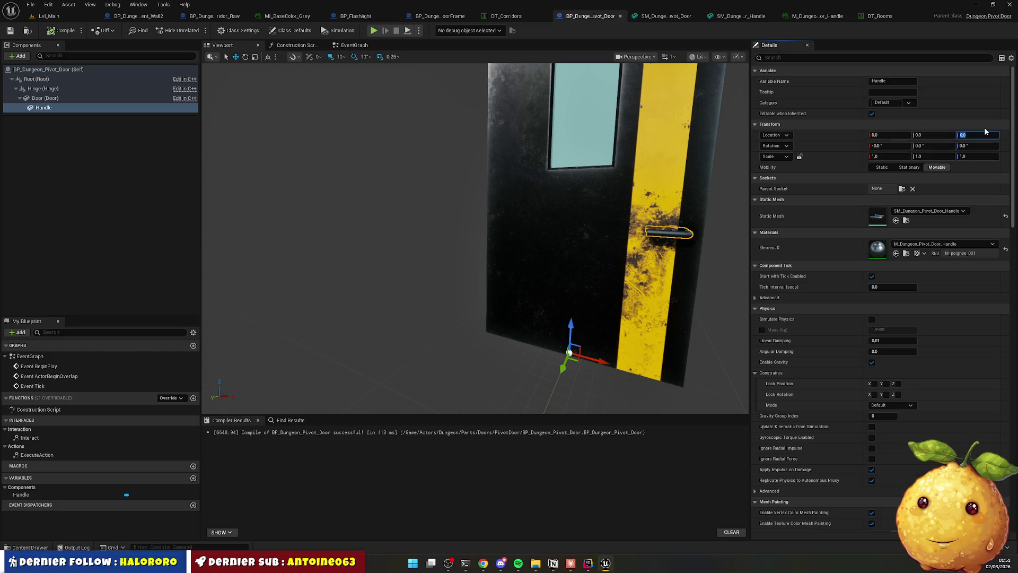
pyautogui.write('20')
pyautogui.press('Return')
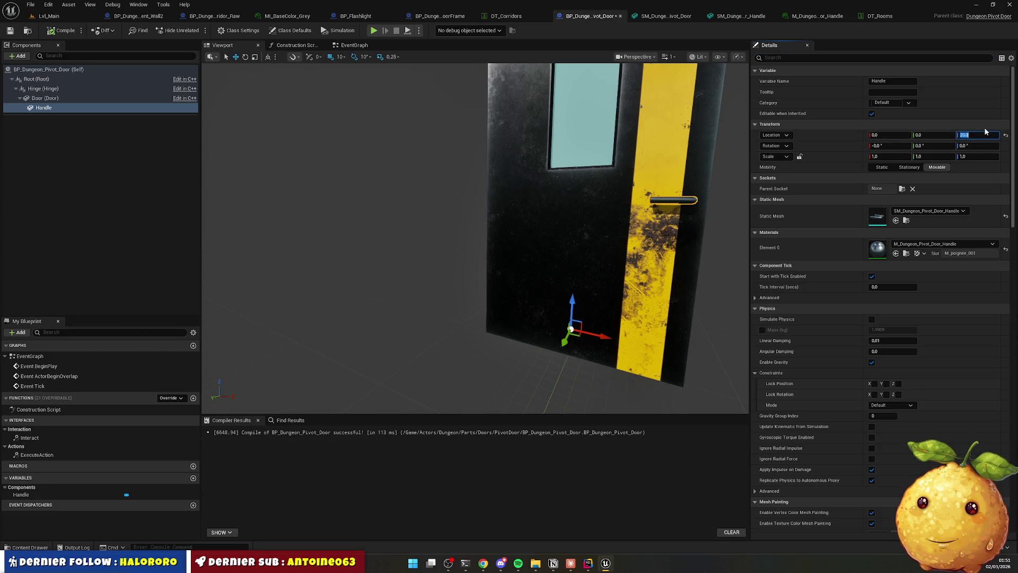
pyautogui.click(10, 30)
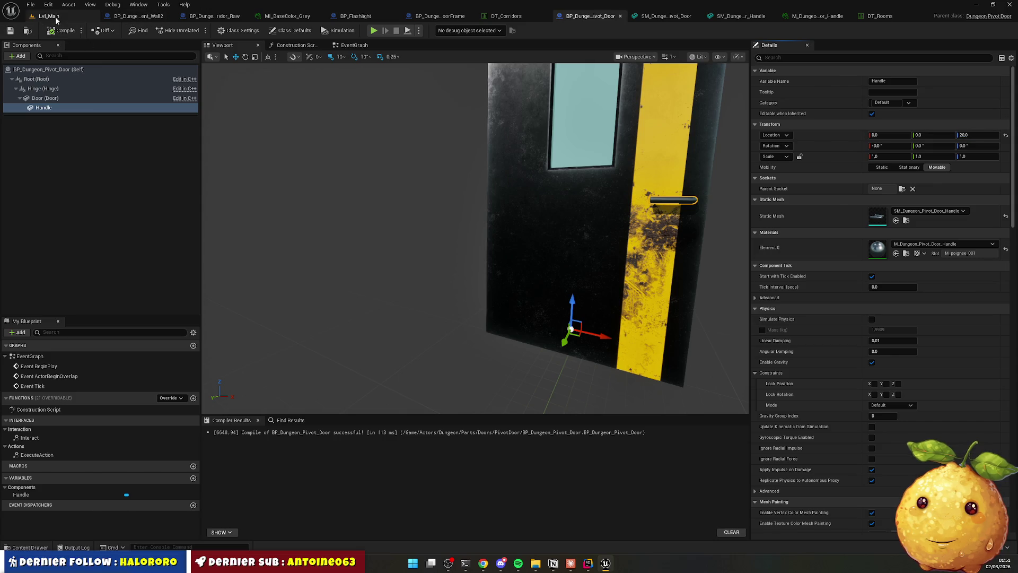
pyautogui.click(56, 19)
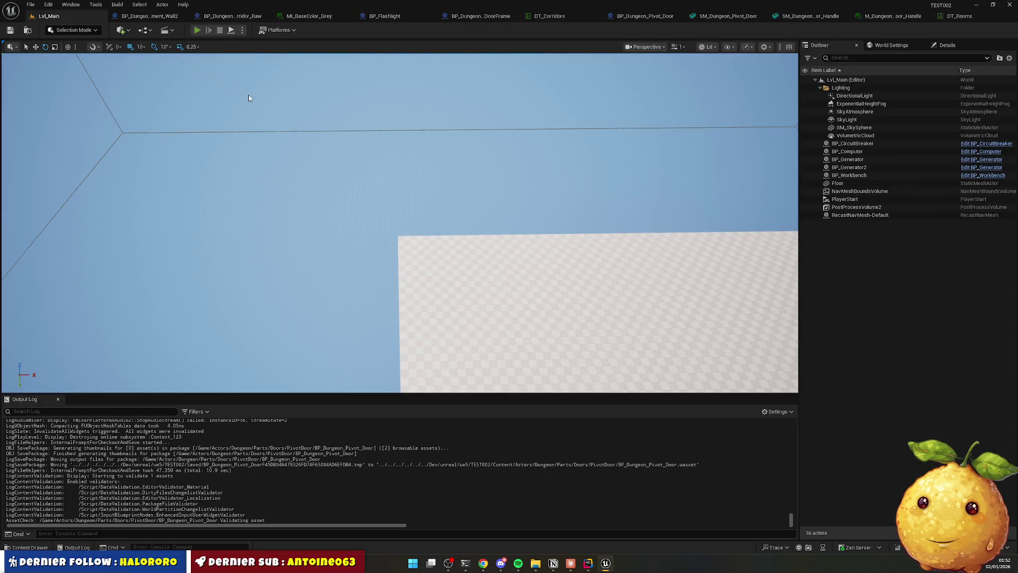
pyautogui.hotkey('alt', 'p')
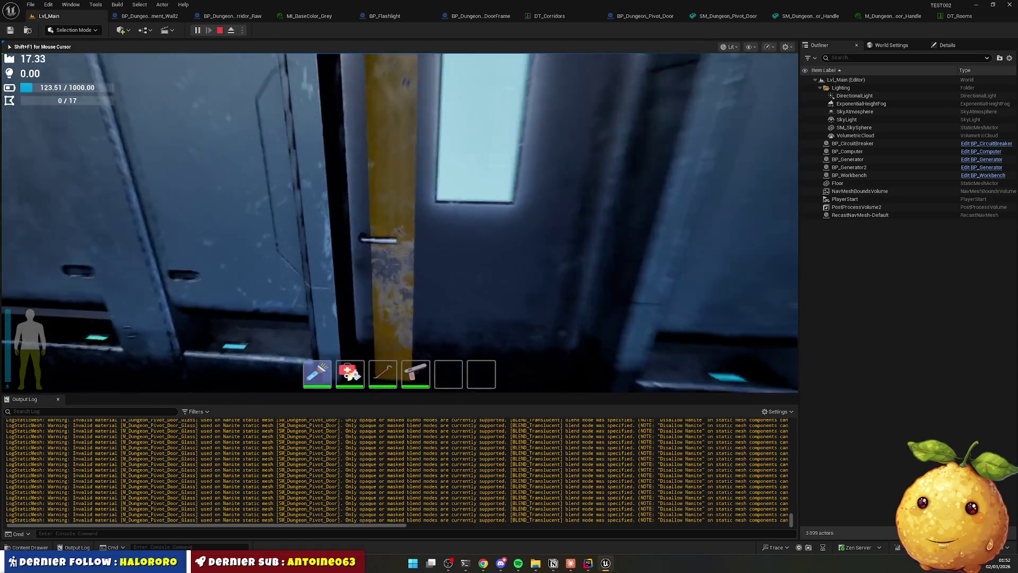
pyautogui.press('f')
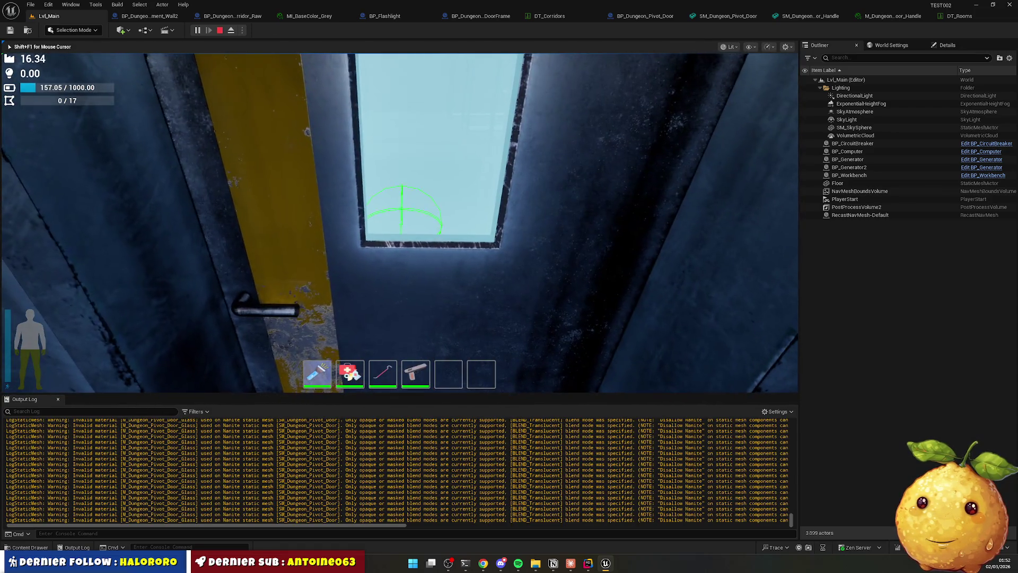
pyautogui.press('s')
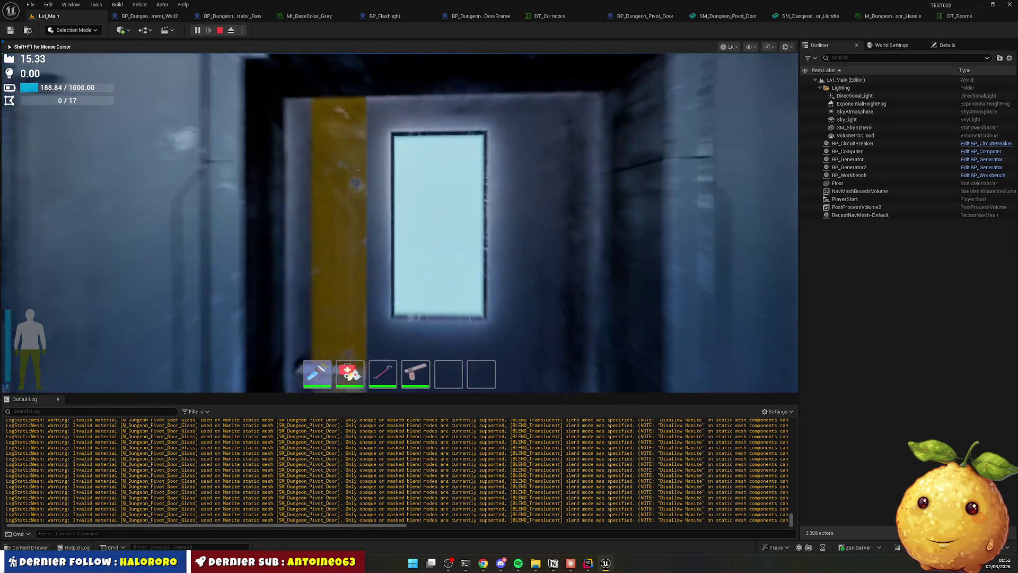
pyautogui.press('w')
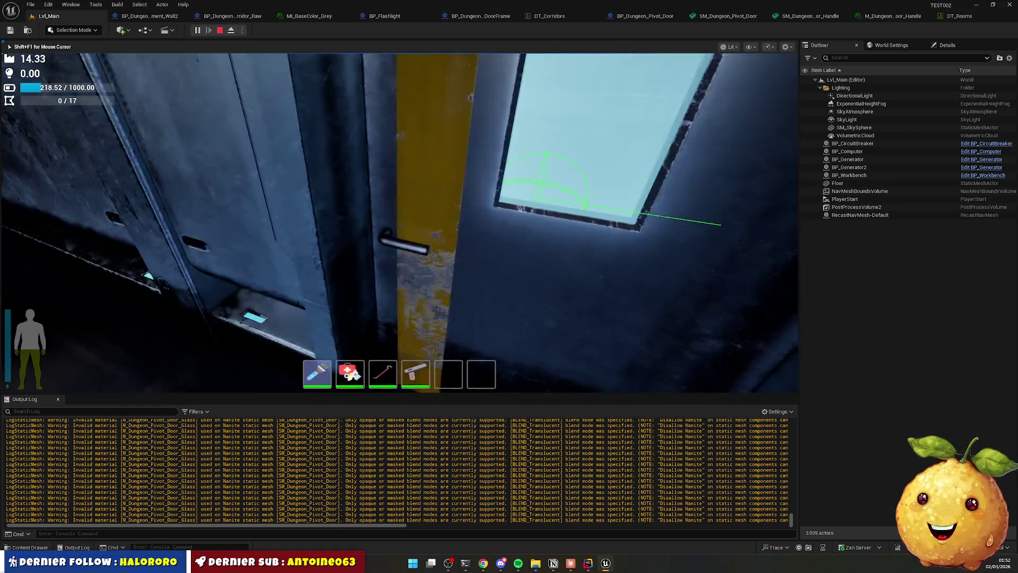
pyautogui.press('e')
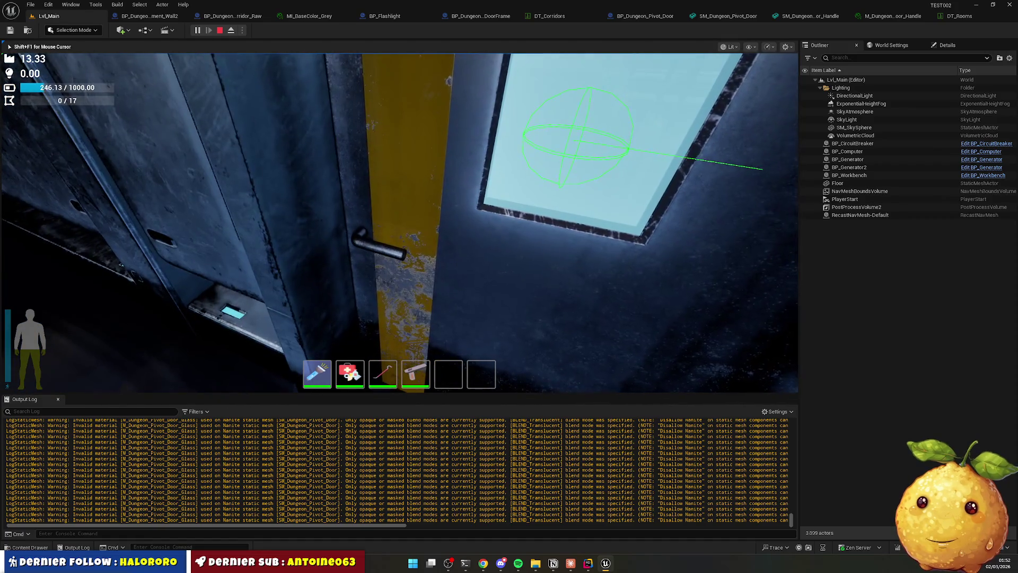
pyautogui.press('s')
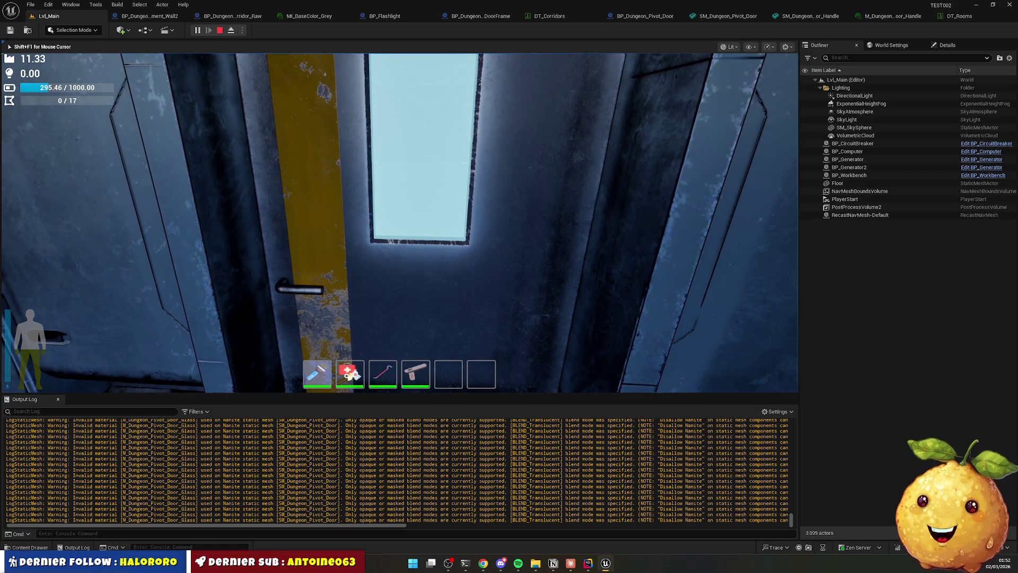
pyautogui.press('w')
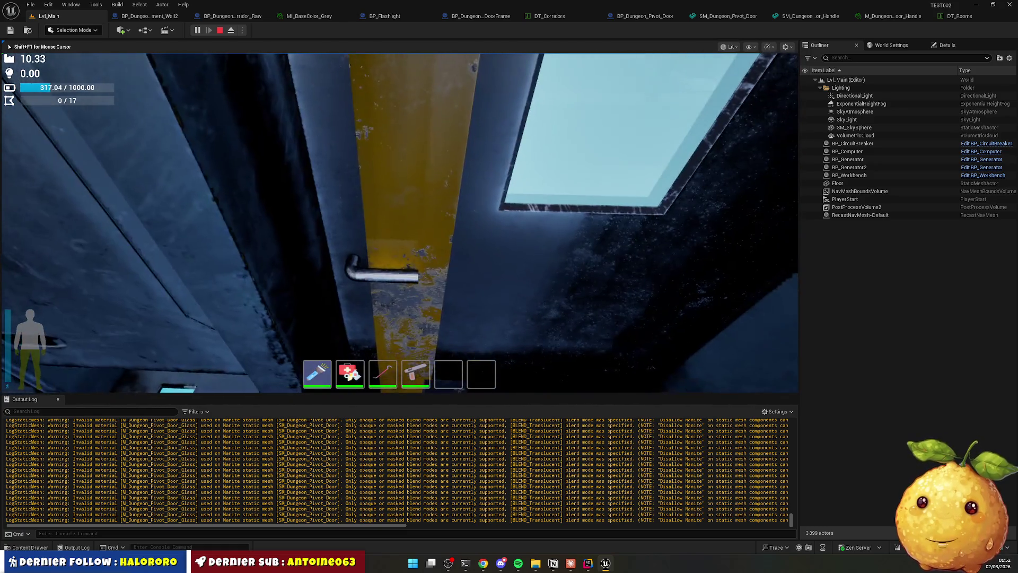
pyautogui.press('s')
pyautogui.press('w')
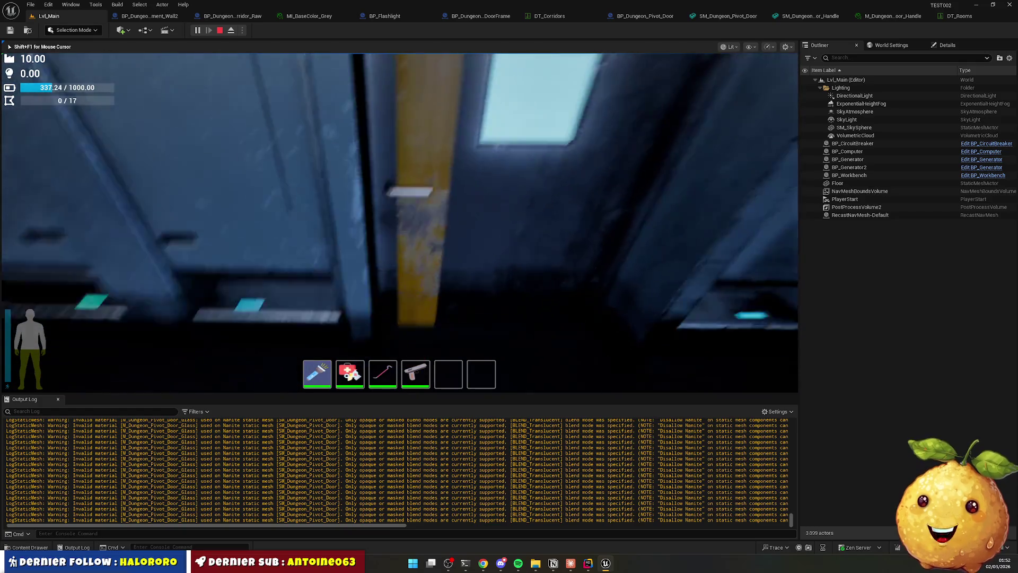
pyautogui.press('w')
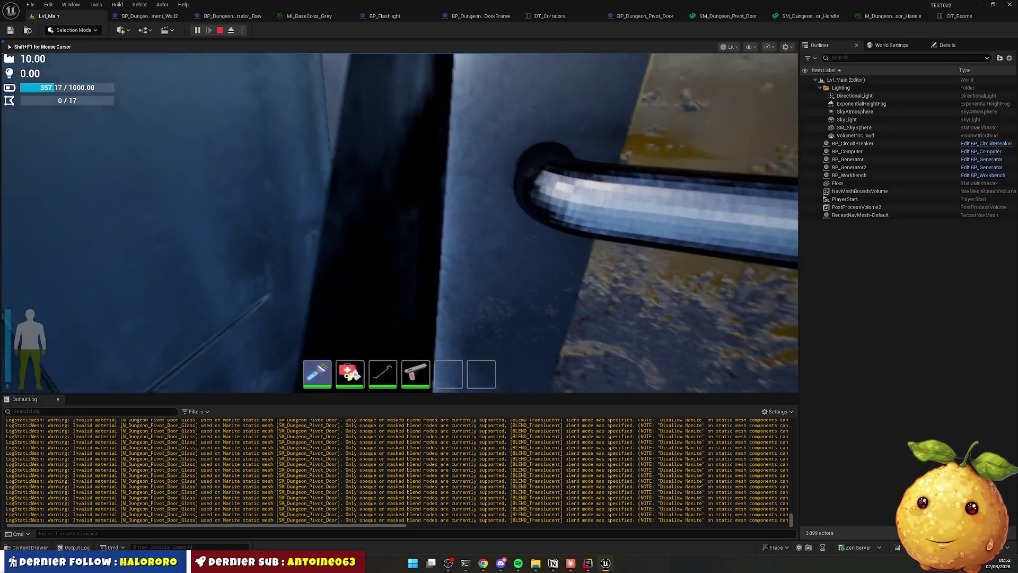
pyautogui.press('s')
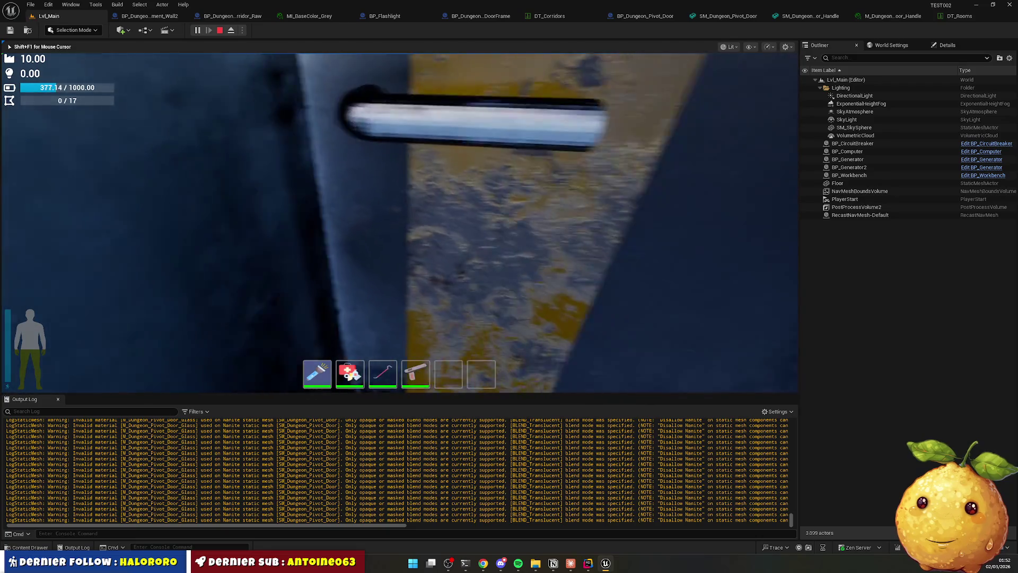
pyautogui.press('s')
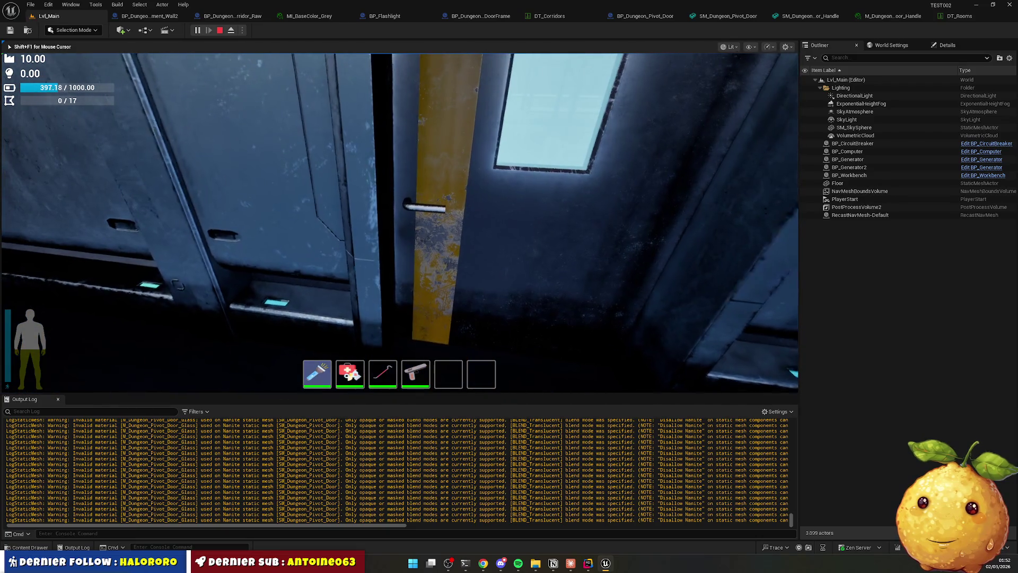
pyautogui.press('w')
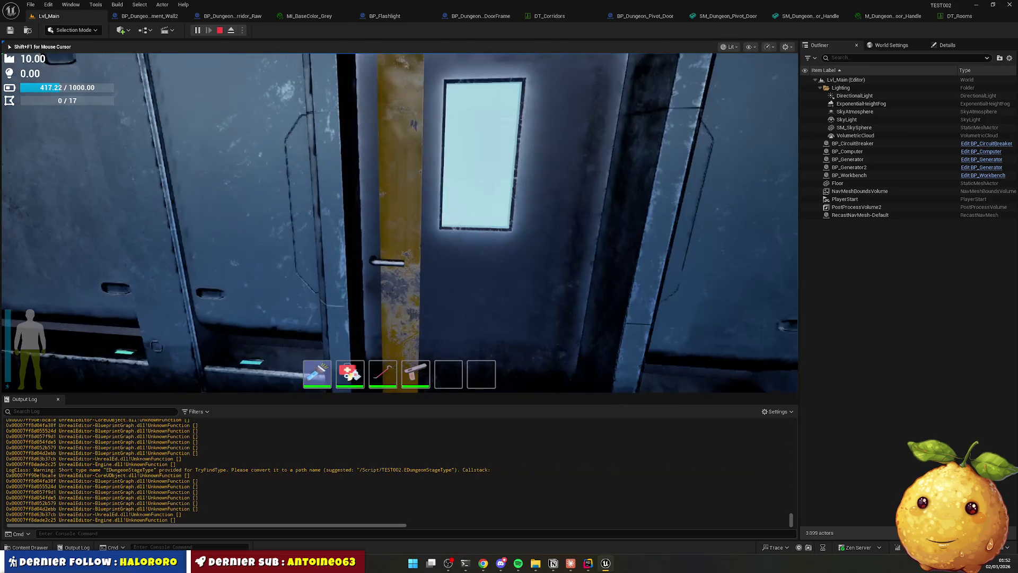
pyautogui.press('w')
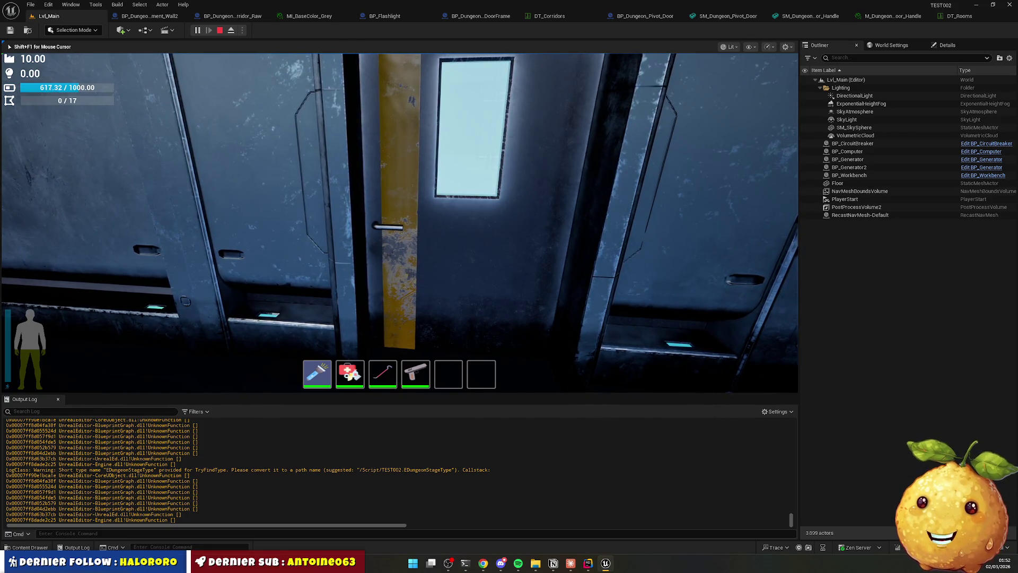
pyautogui.press('s')
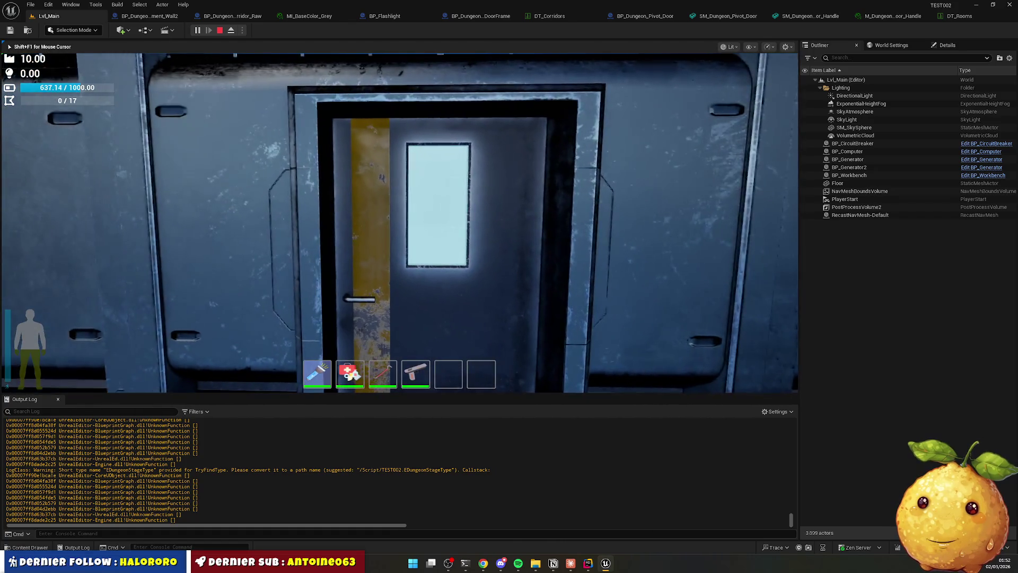
pyautogui.press('w')
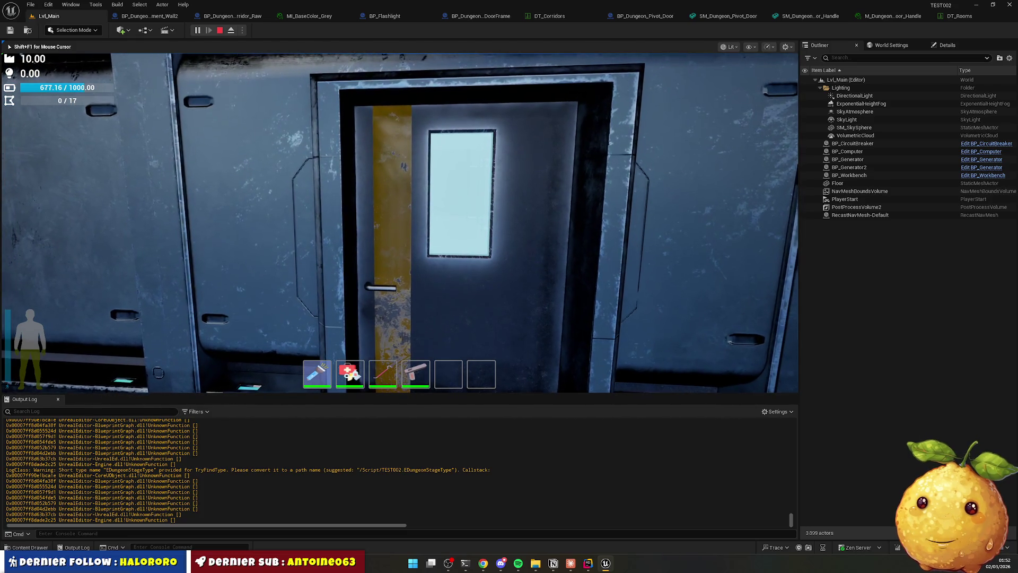
pyautogui.press('w')
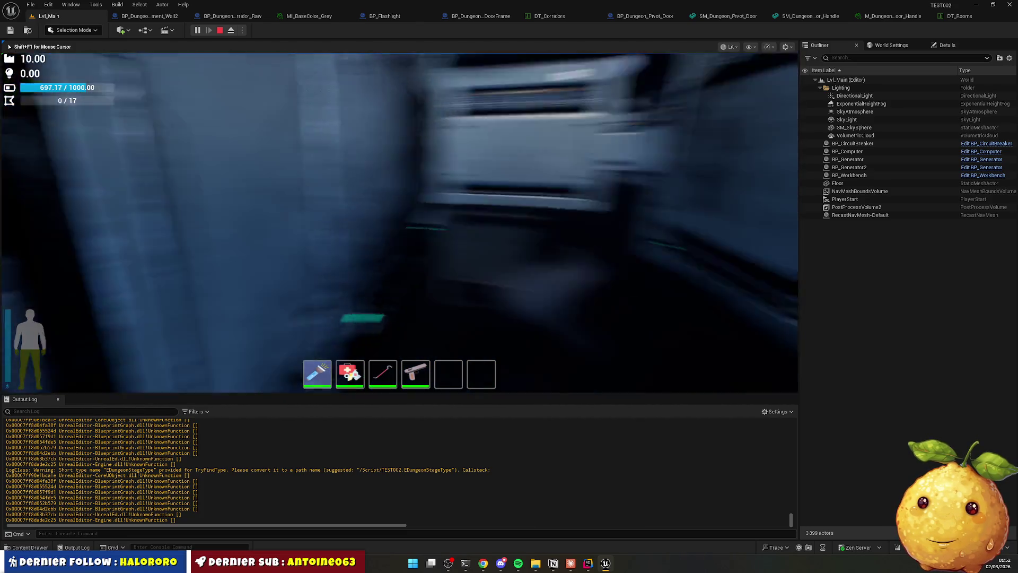
# Walk through the corridors until facing the green lift door.
pyautogui.press('w')
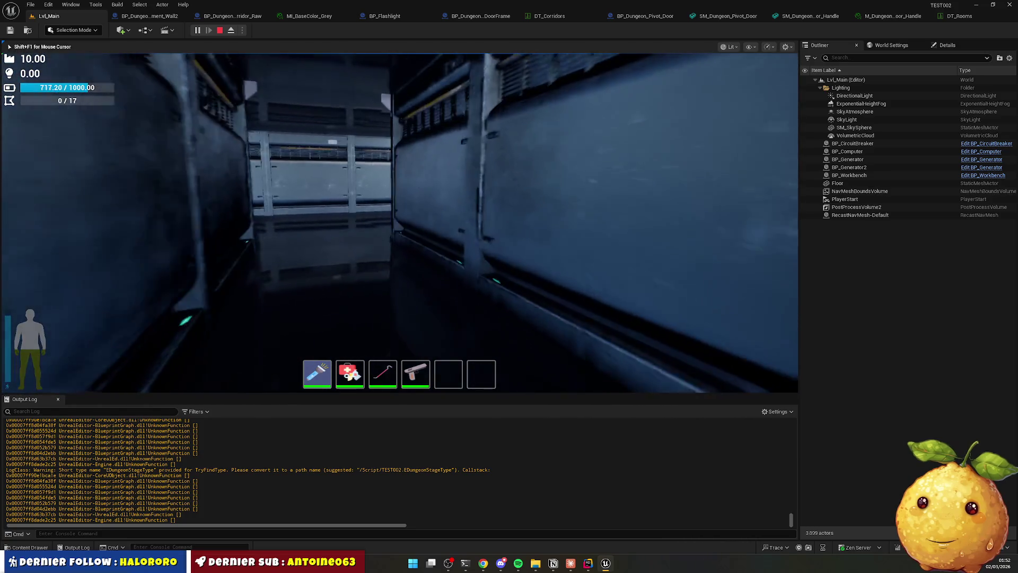
pyautogui.press('w')
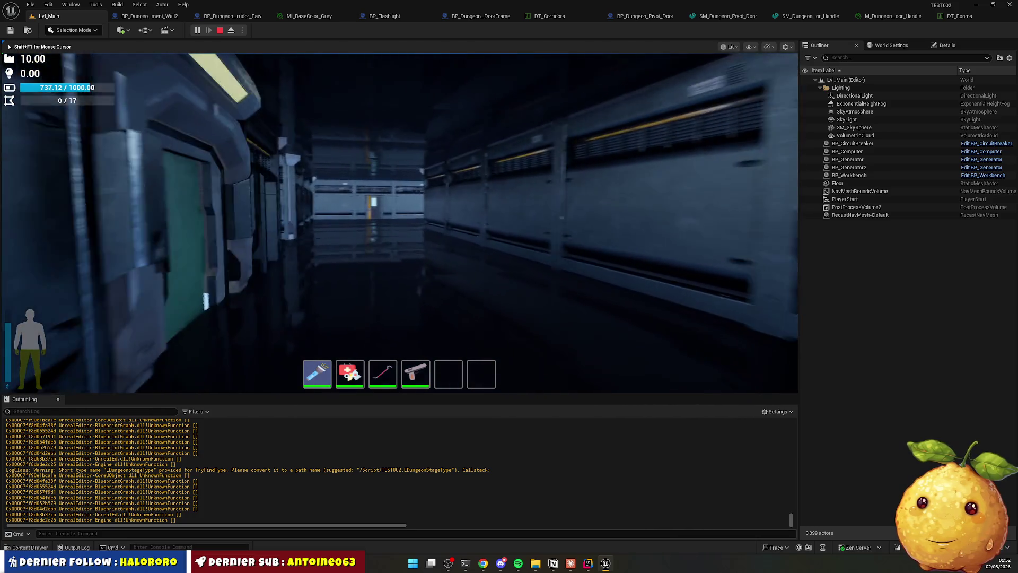
pyautogui.press('w')
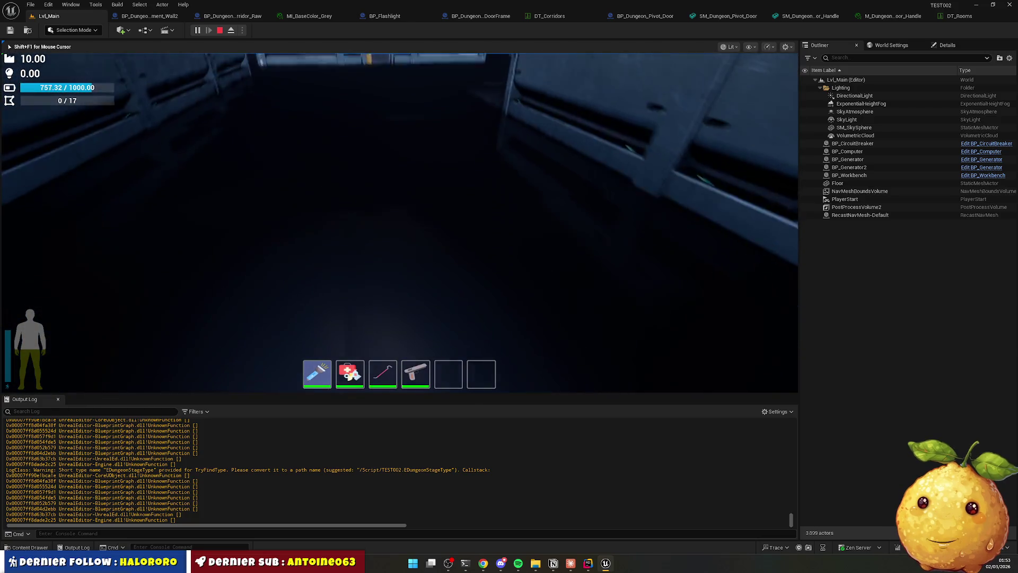
pyautogui.press('w')
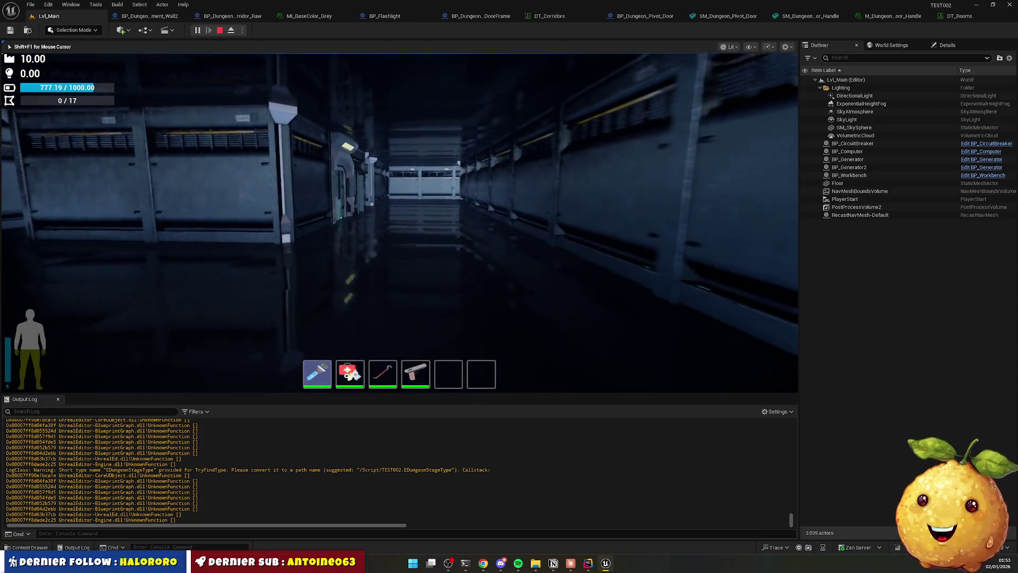
pyautogui.press('w')
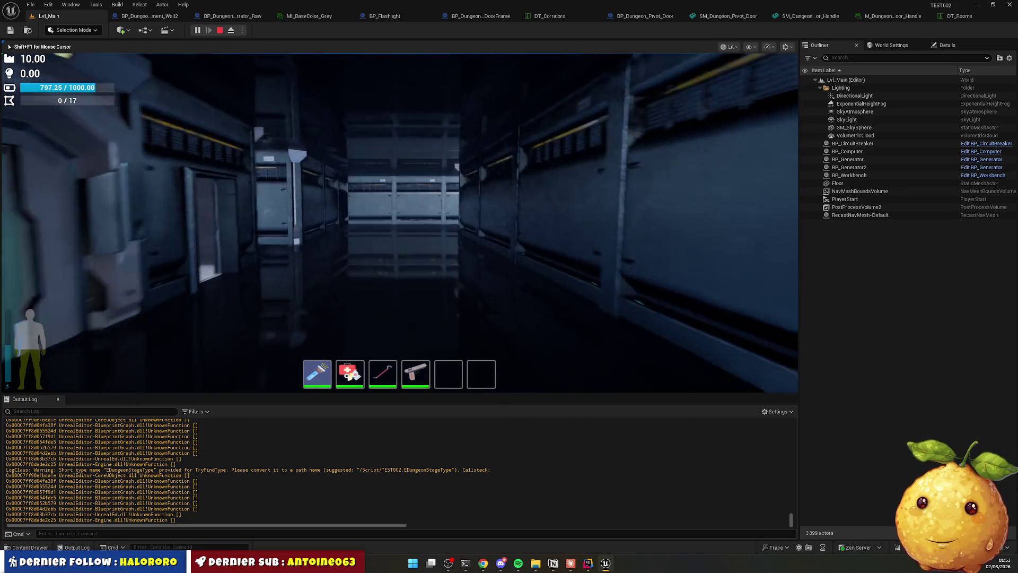
pyautogui.press('w')
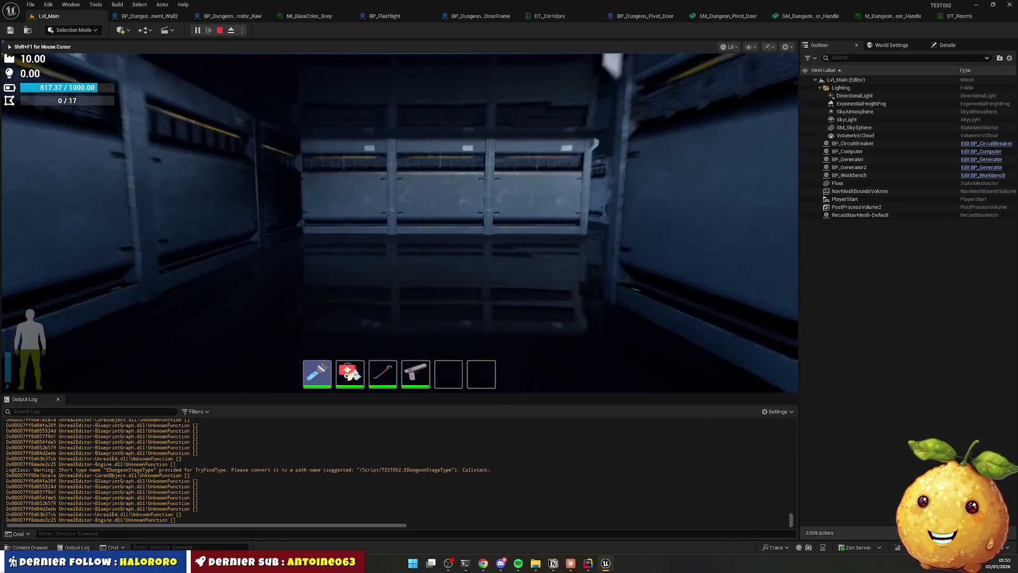
pyautogui.press('w')
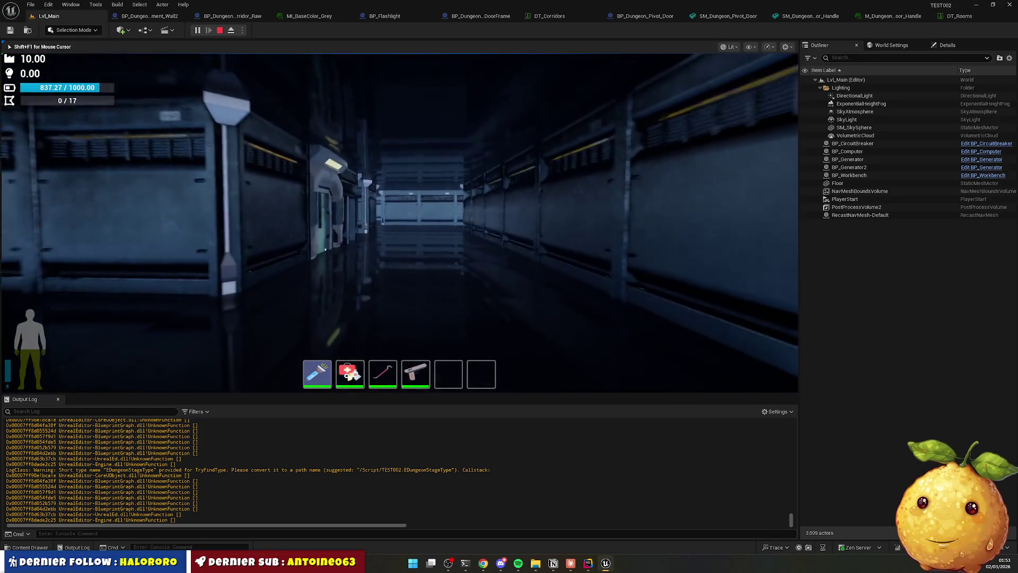
pyautogui.press('w')
pyautogui.press('w')
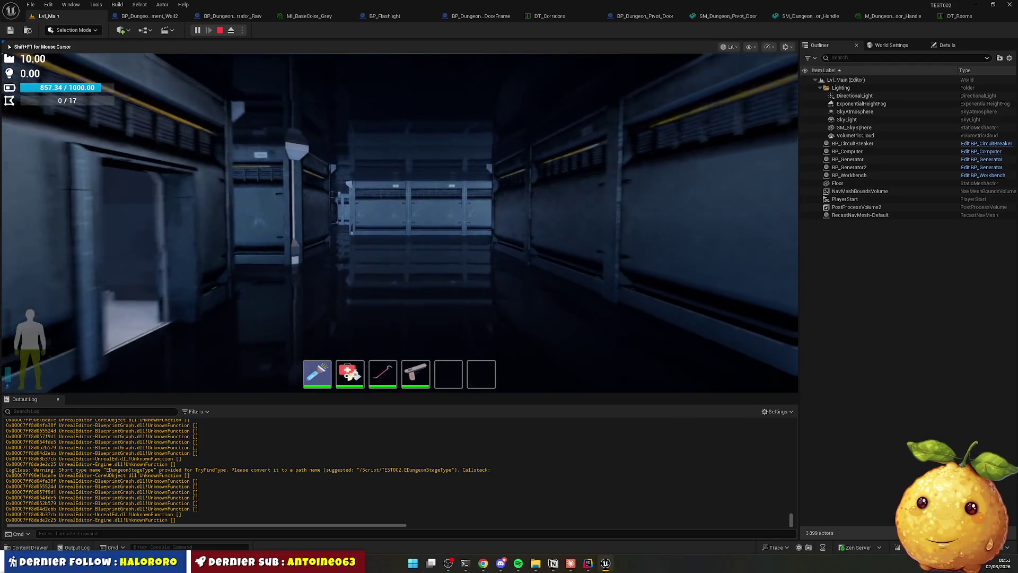
pyautogui.press('w')
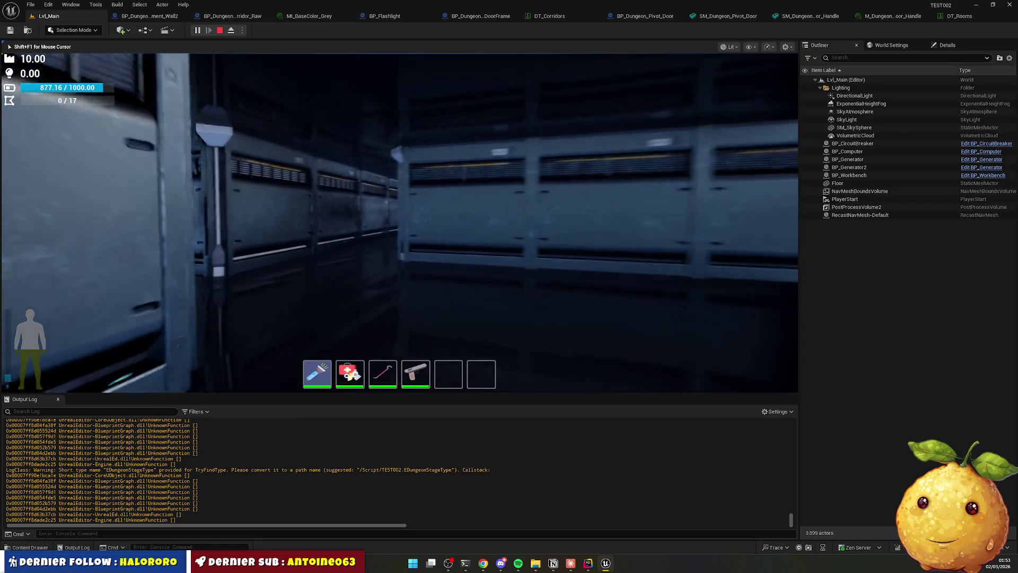
pyautogui.press('w')
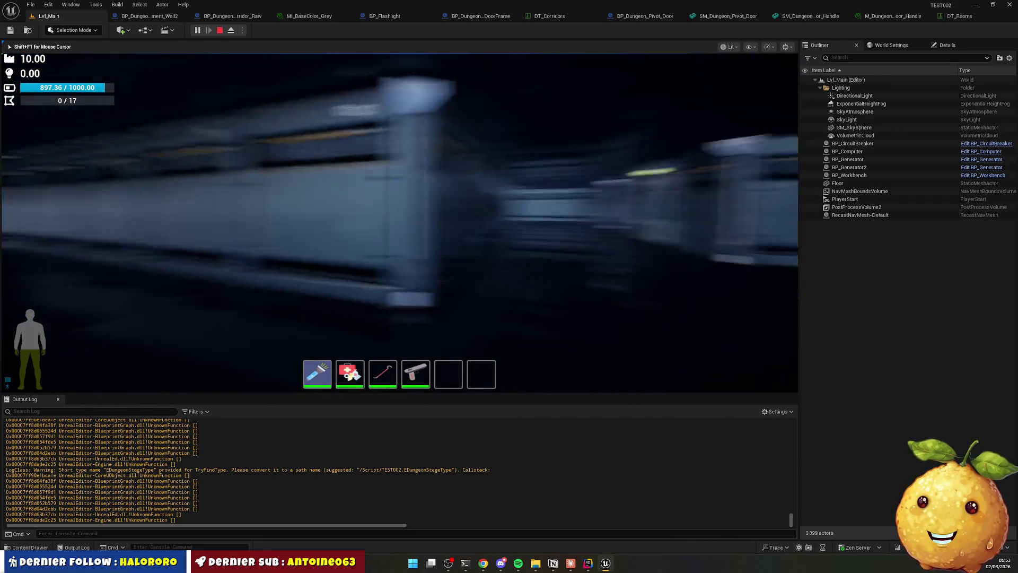
pyautogui.press('w')
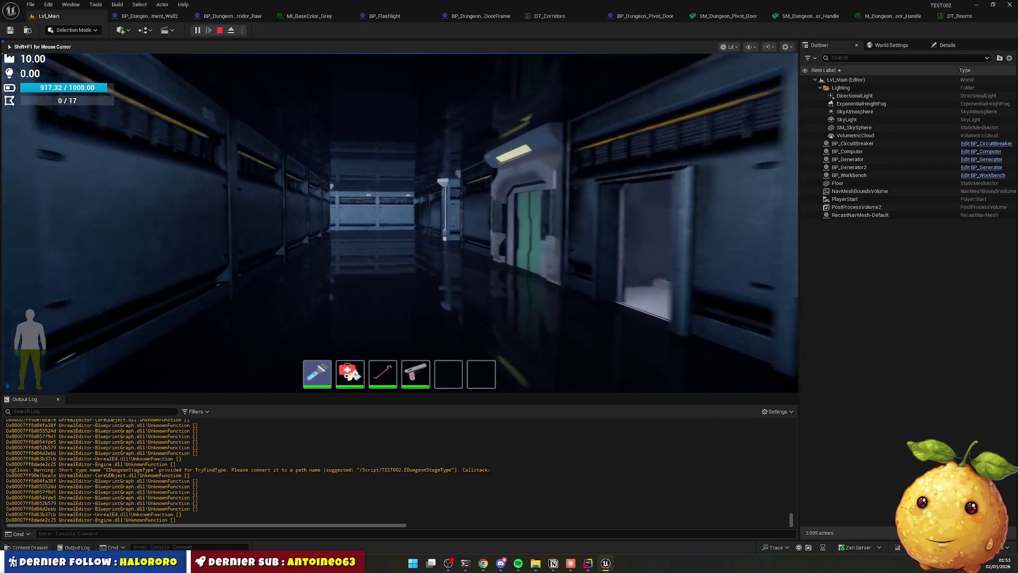
pyautogui.press('w')
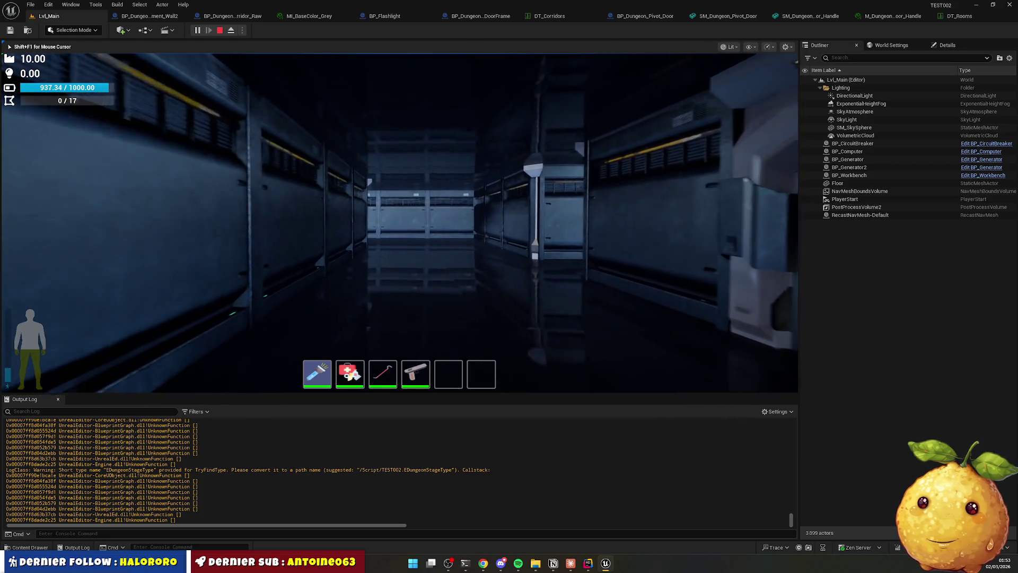
pyautogui.press('w')
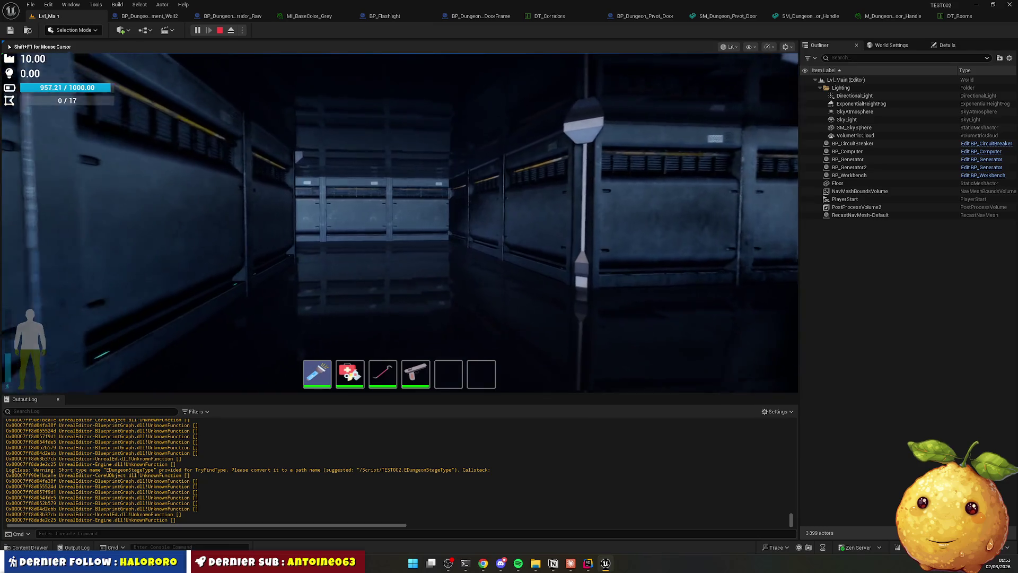
pyautogui.press('w')
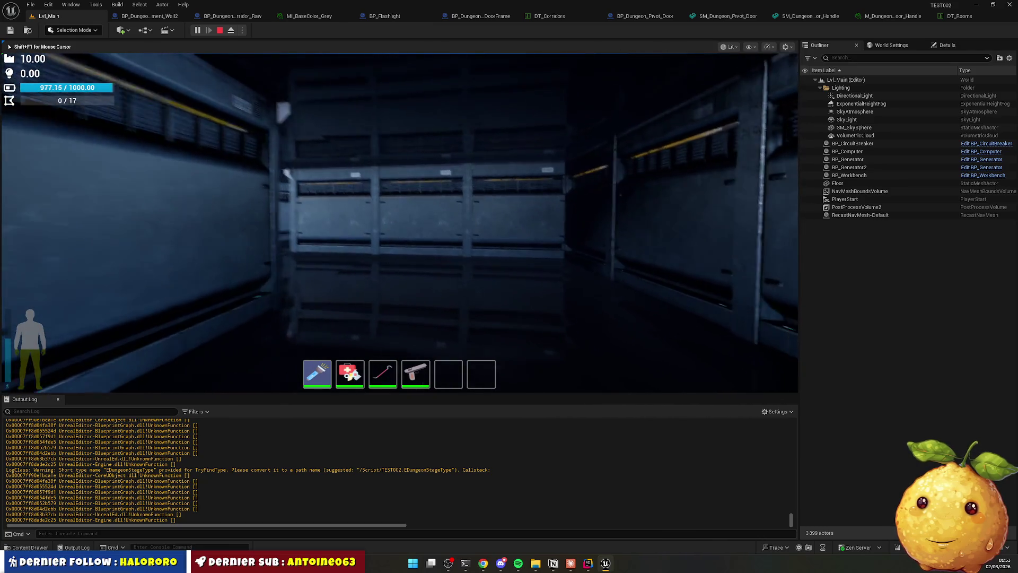
pyautogui.press('w')
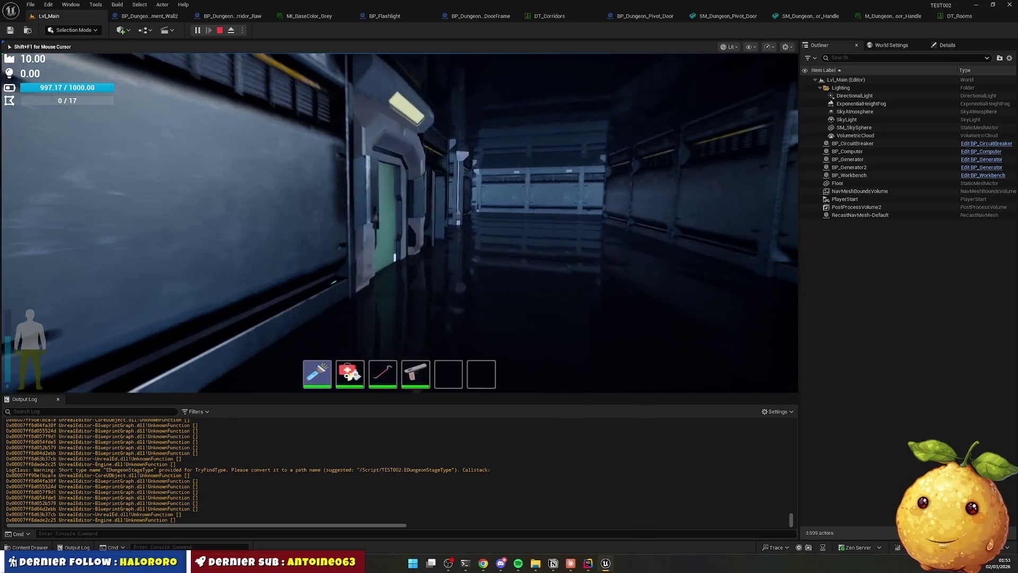
pyautogui.press('w')
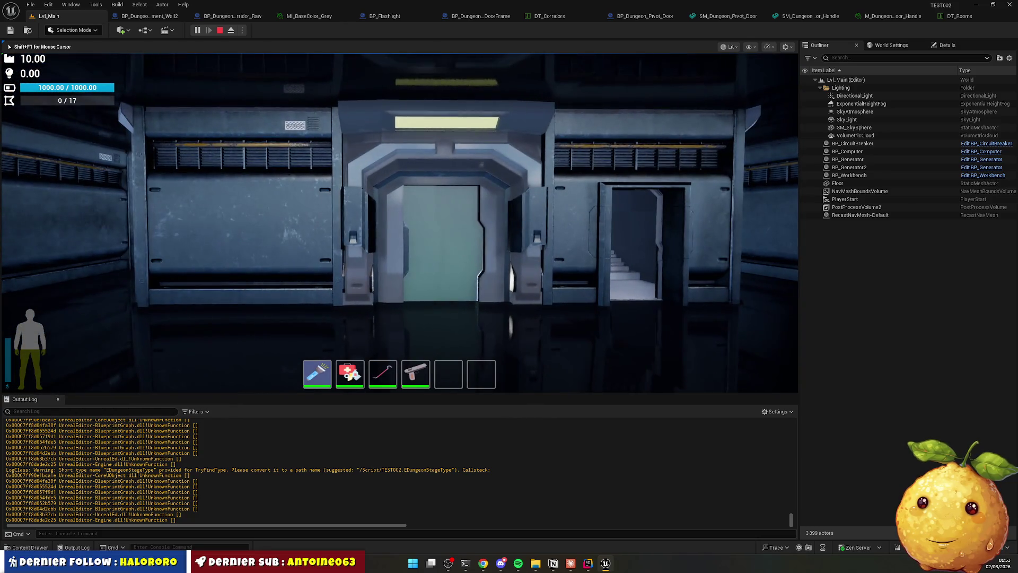
# Ride the lift, pick up a glowstick into the hotbar, and stop playing.
pyautogui.press('e')
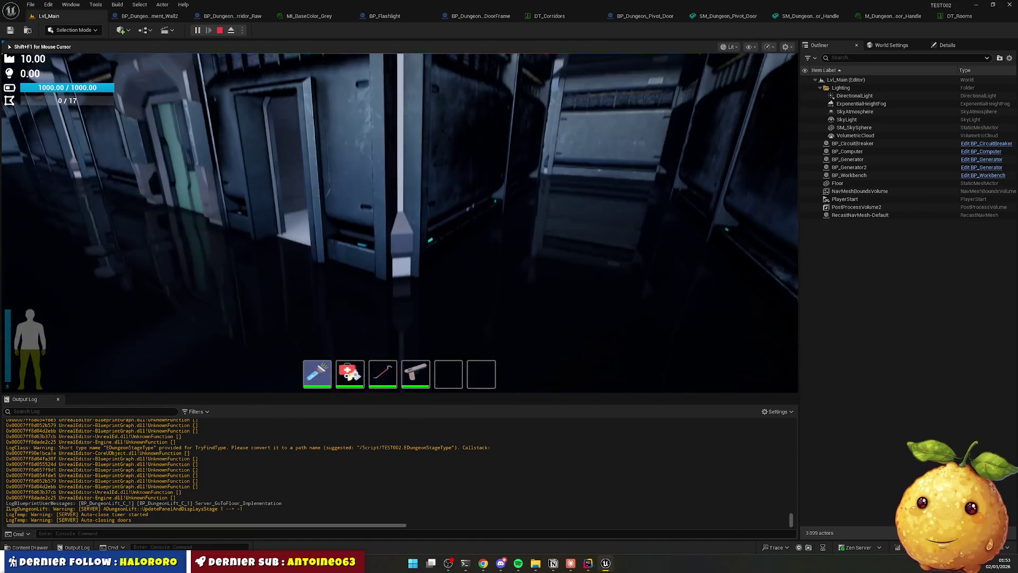
pyautogui.press('e')
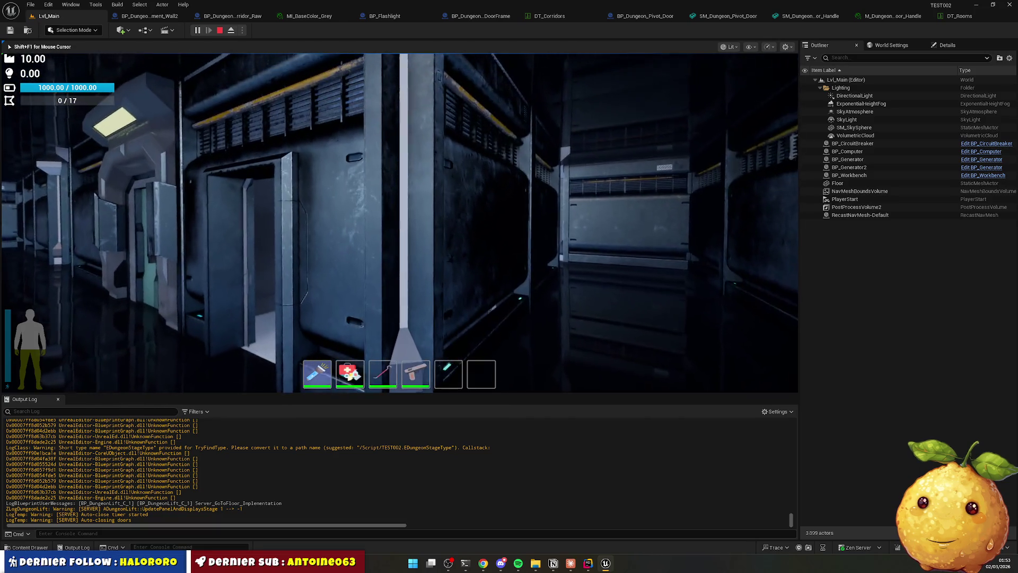
pyautogui.press('Escape')
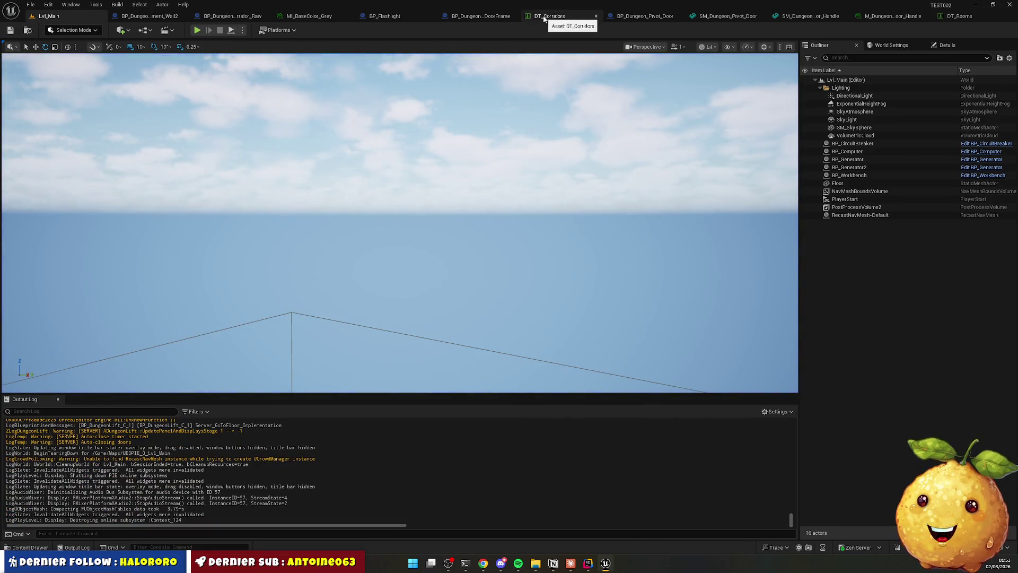
# Delete Pillars element [0] from DT_Corridors' Basement row, leaving 0 pillars.
pyautogui.click(549, 16)
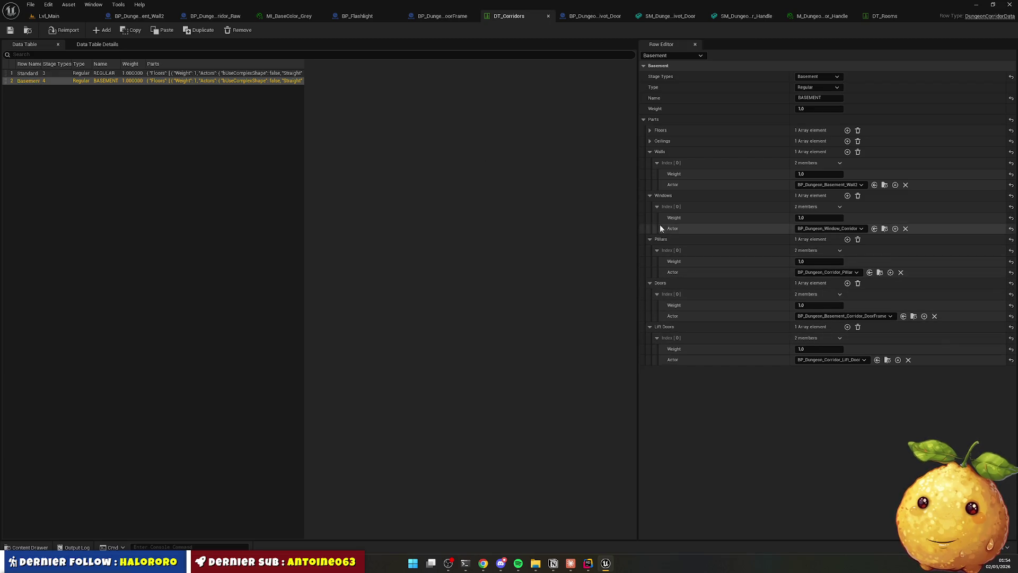
pyautogui.click(668, 249)
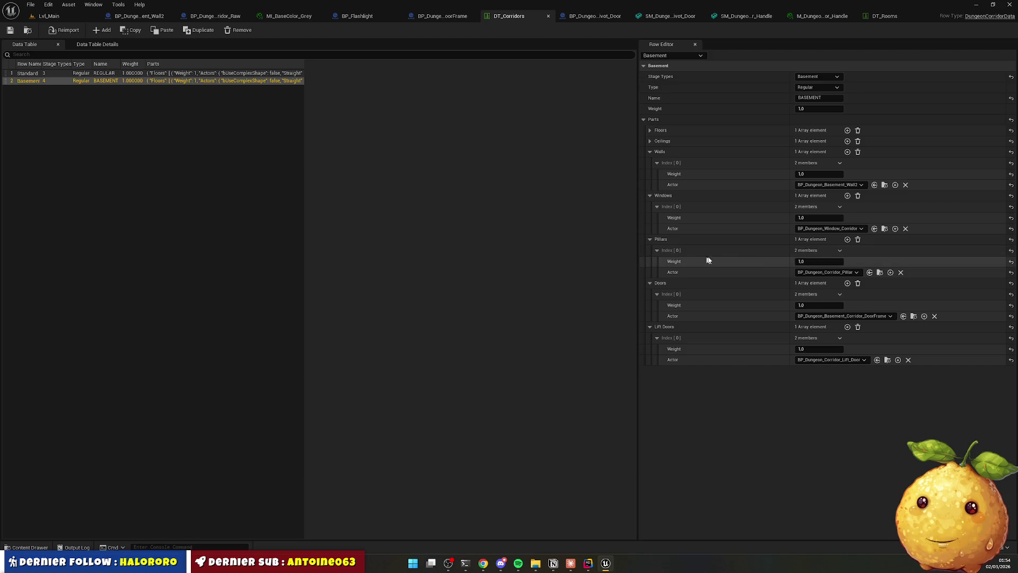
pyautogui.click(840, 252)
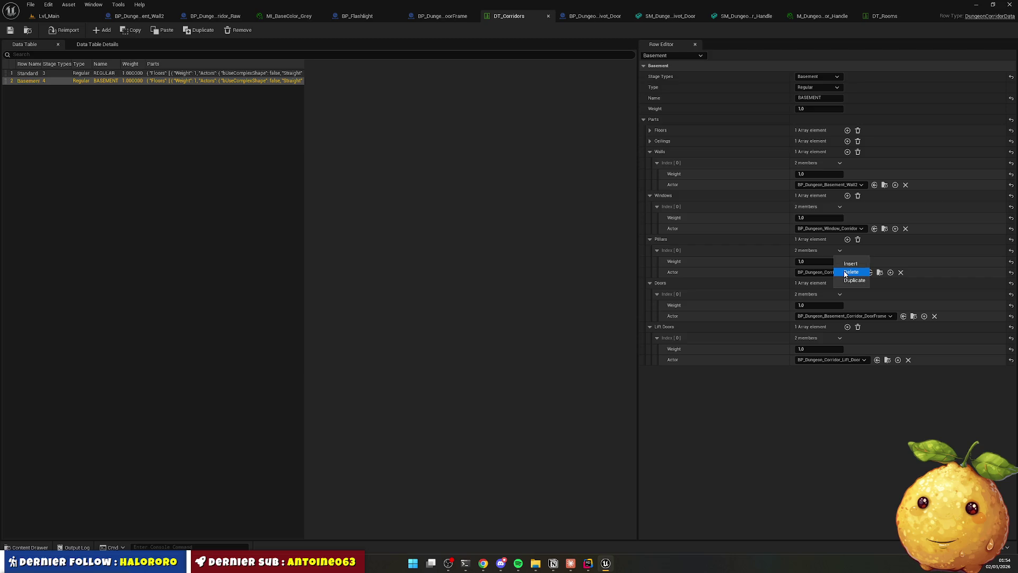
pyautogui.click(845, 273)
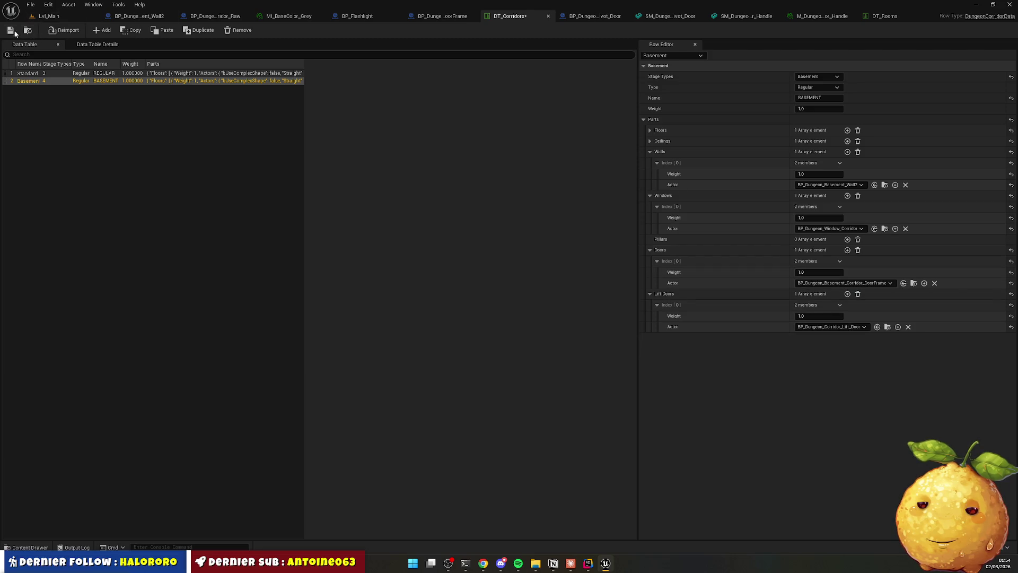
pyautogui.click(58, 17)
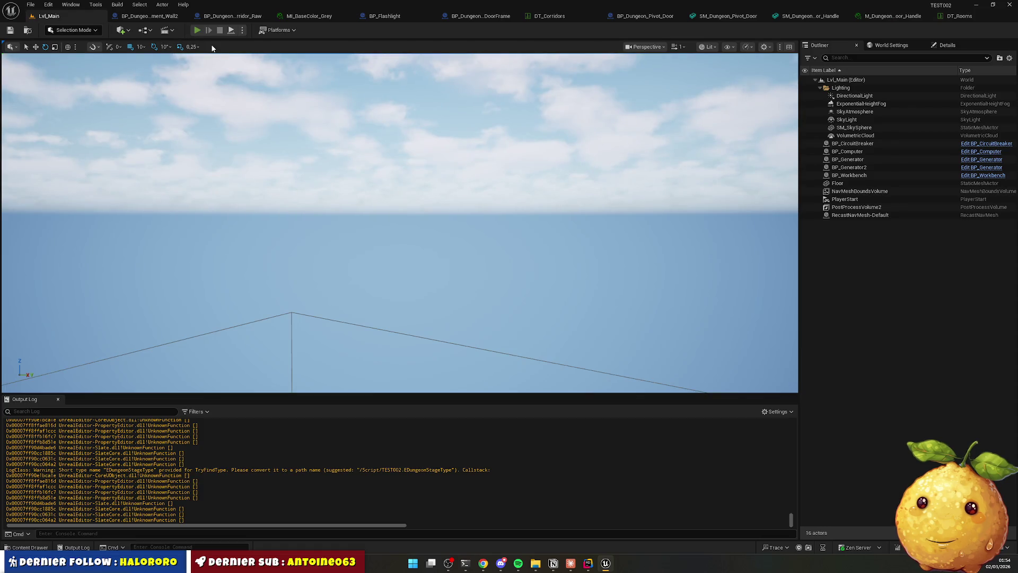
# Play Lvl_Main with Alt+P and walk through doorways into several dark side and long corridors.
pyautogui.hotkey('alt', 'p')
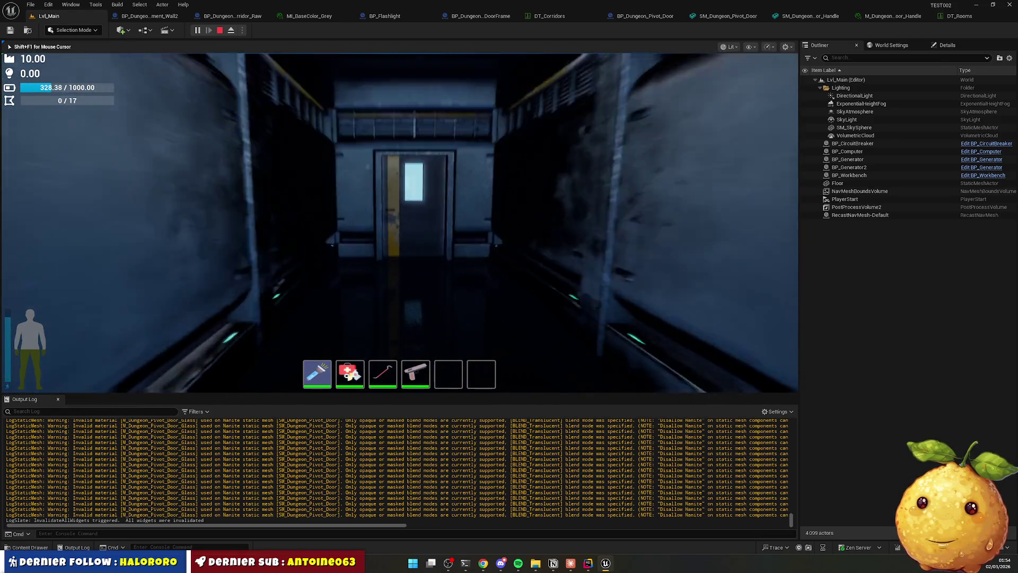
pyautogui.press('w')
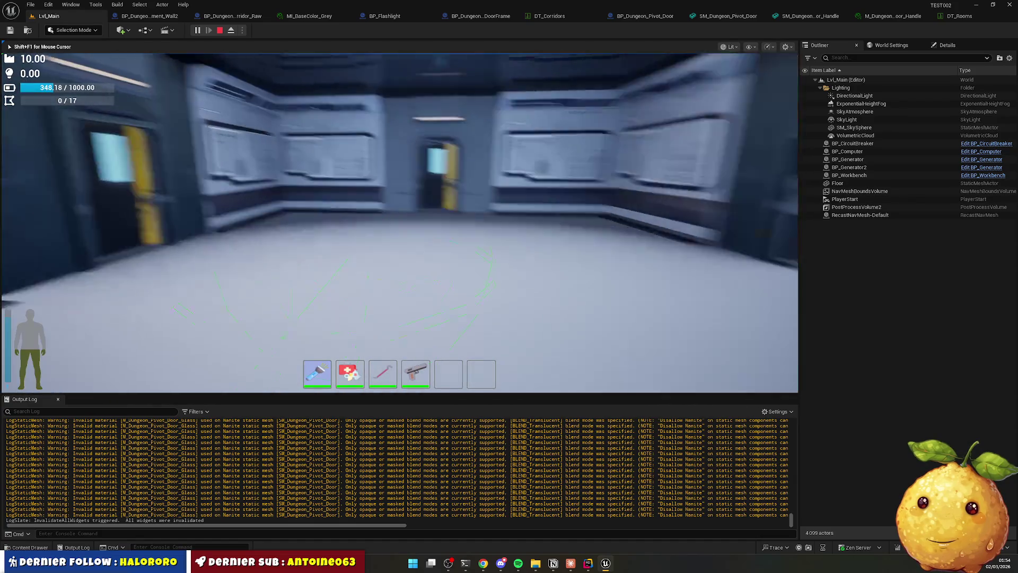
pyautogui.press('w')
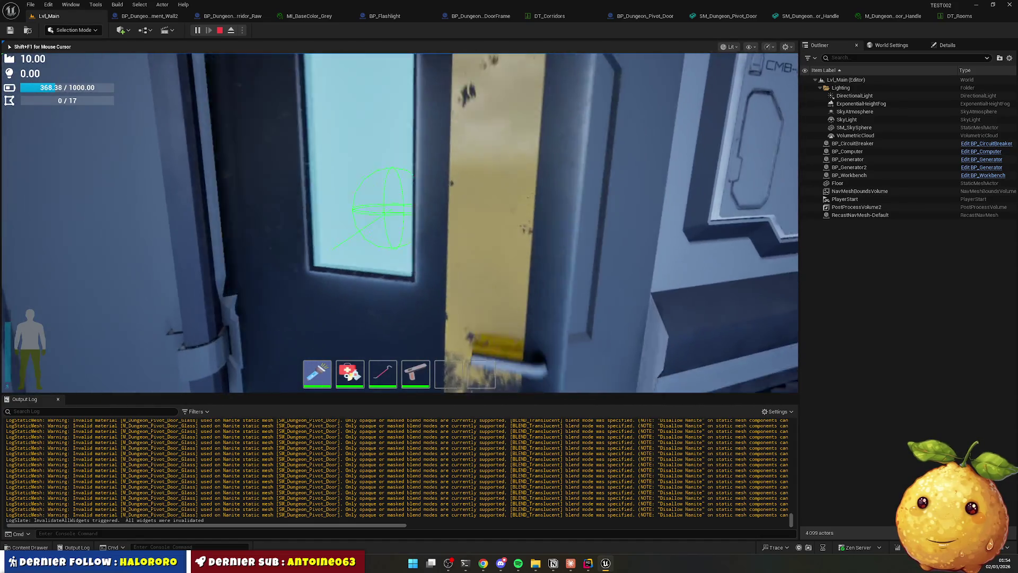
pyautogui.press('w')
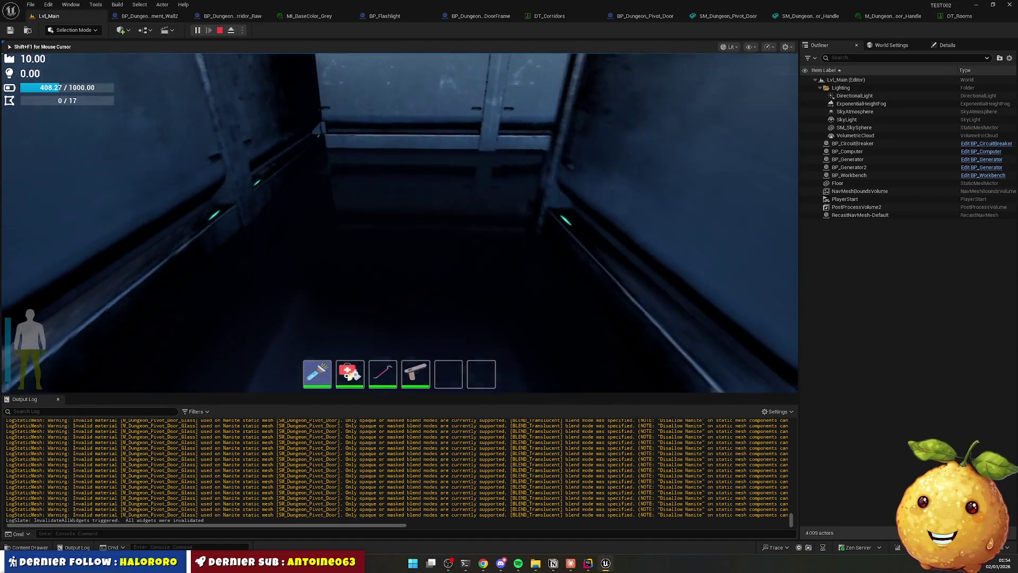
pyautogui.press('w')
pyautogui.press('w')
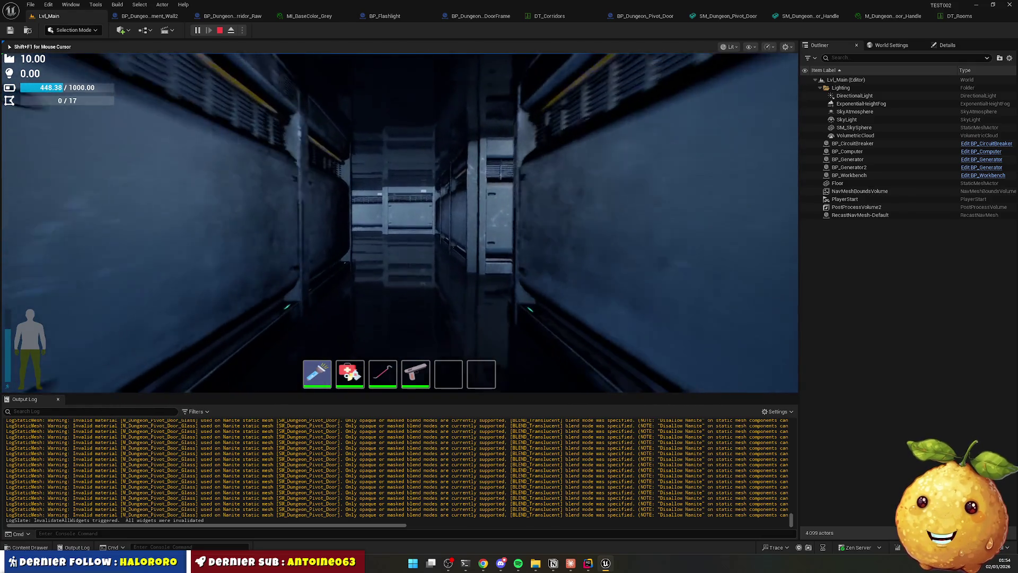
pyautogui.press('w')
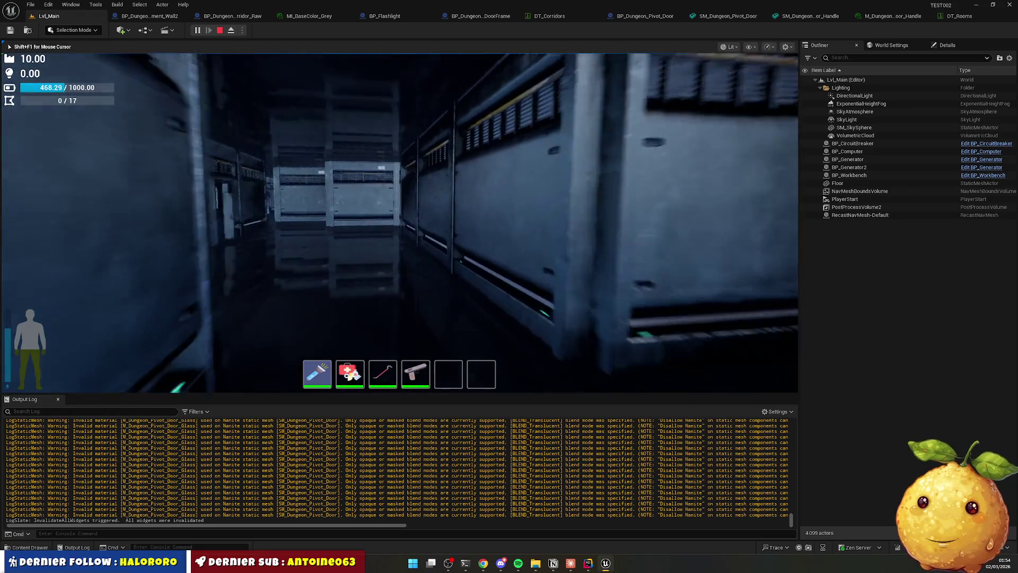
pyautogui.press('w')
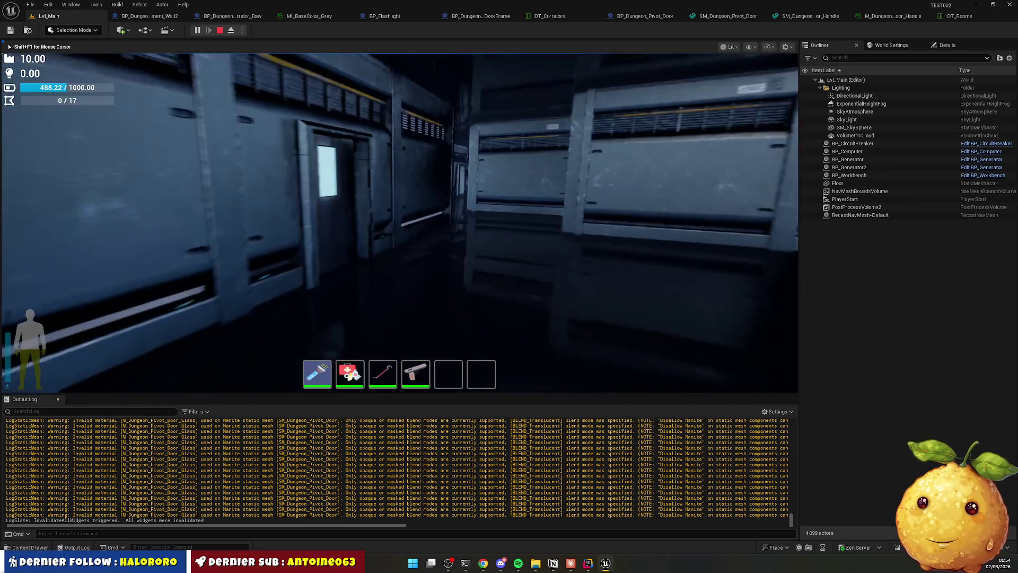
pyautogui.press('w')
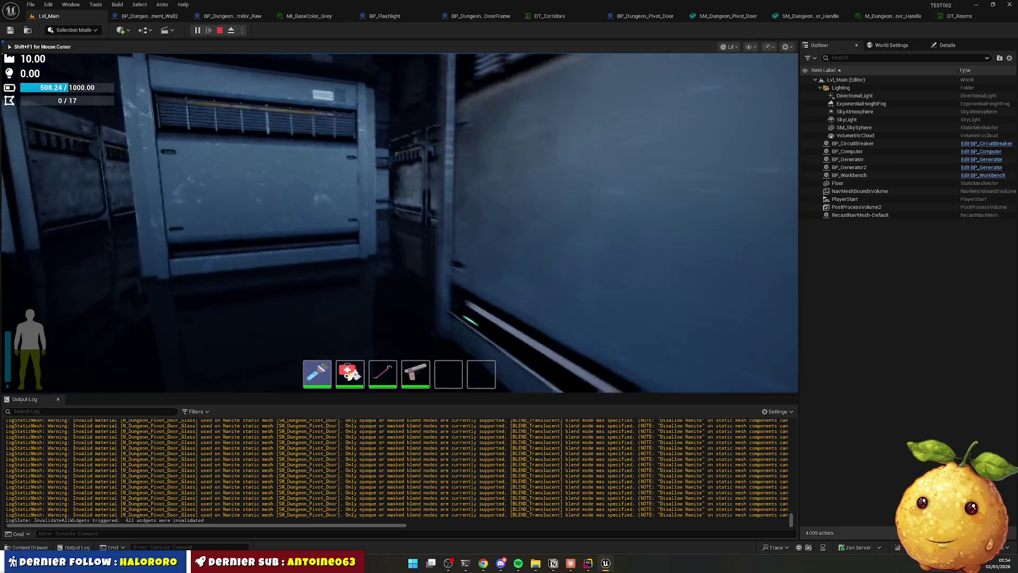
pyautogui.press('w')
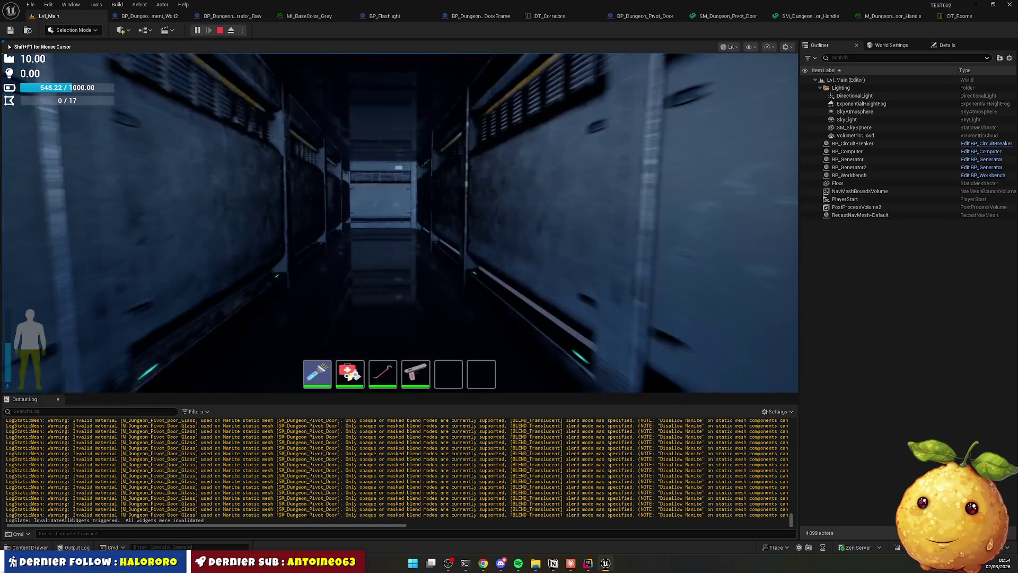
pyautogui.press('w')
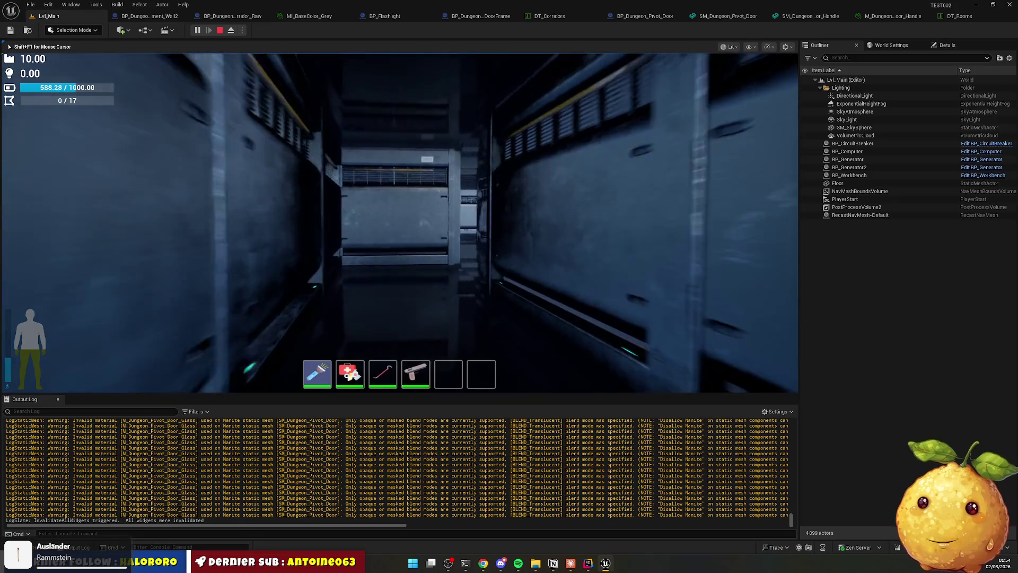
pyautogui.press('w')
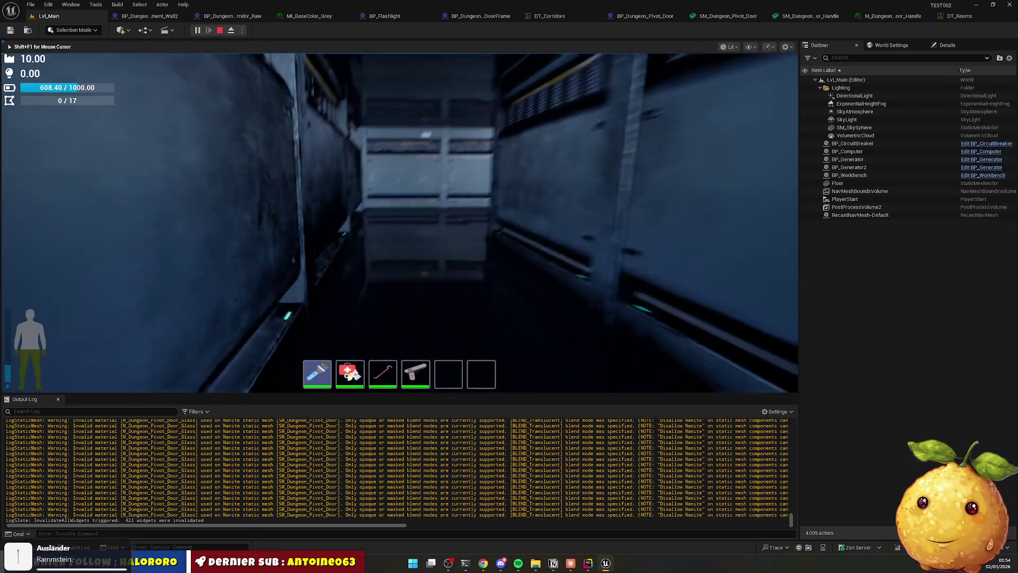
pyautogui.press('w')
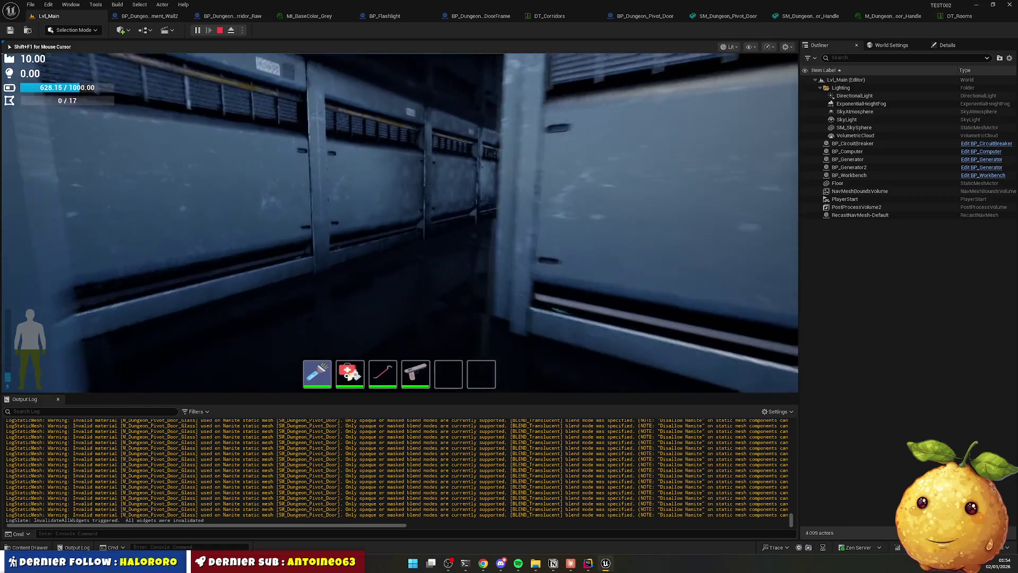
pyautogui.press('w')
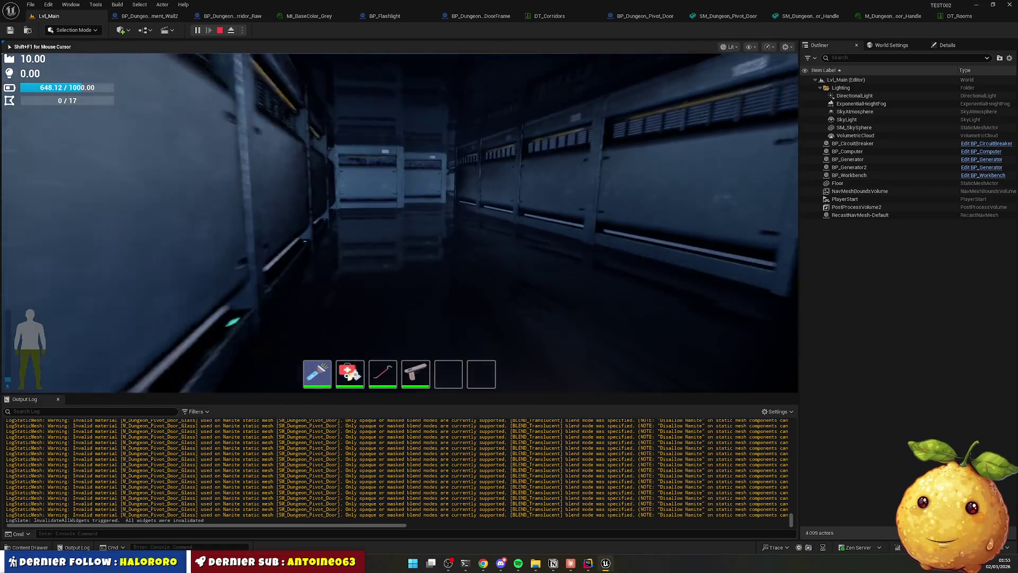
pyautogui.press('w')
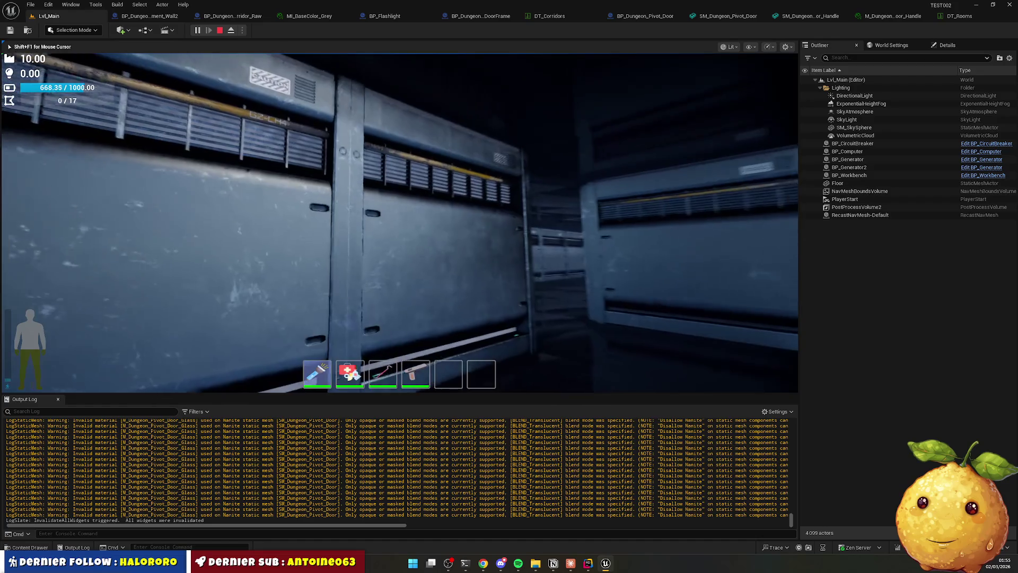
pyautogui.press('w')
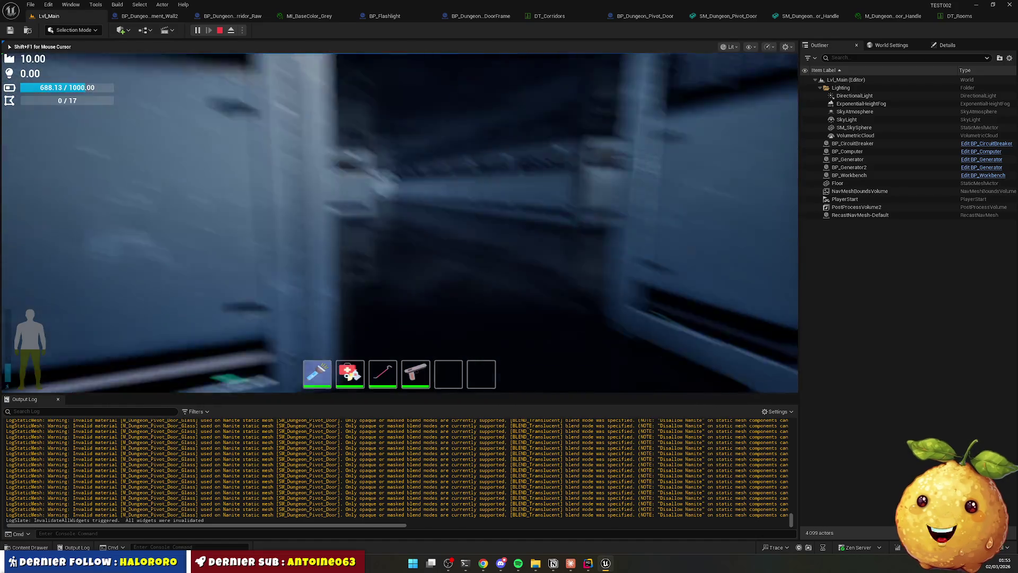
pyautogui.press('w')
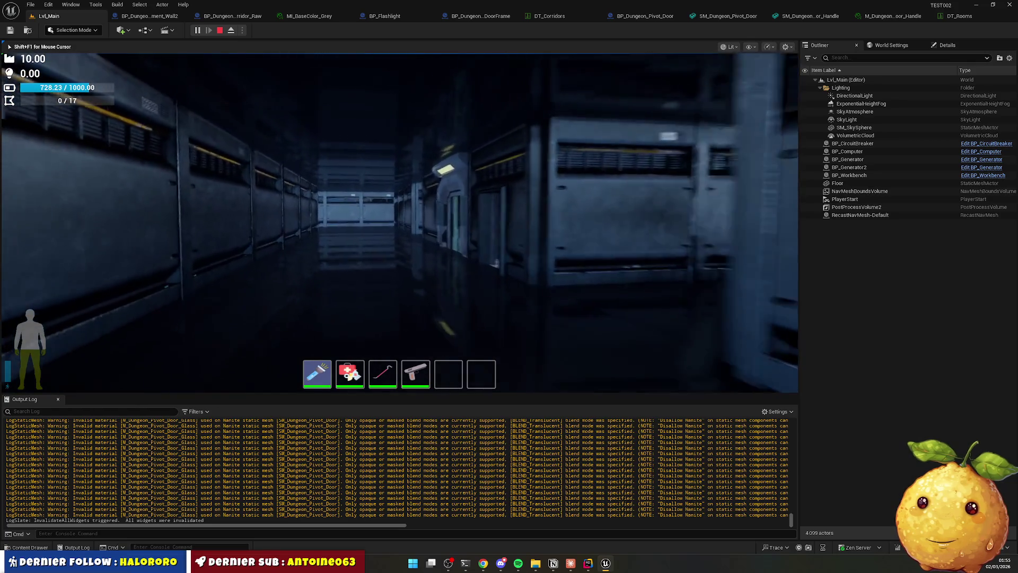
# In play mode, walk through the stair room and corridors, then under the overhead ceiling structure.
pyautogui.press('w')
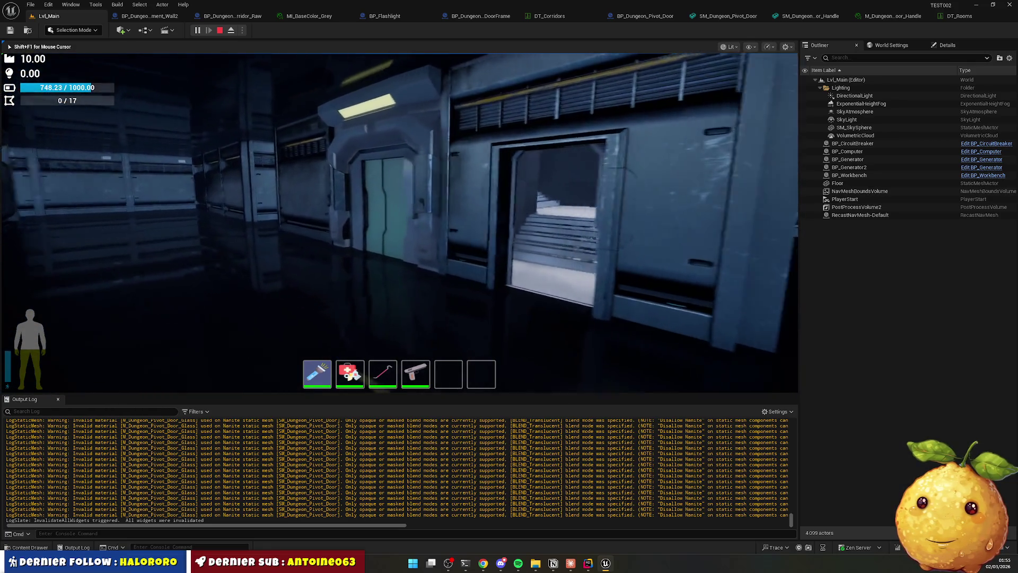
pyautogui.press('w')
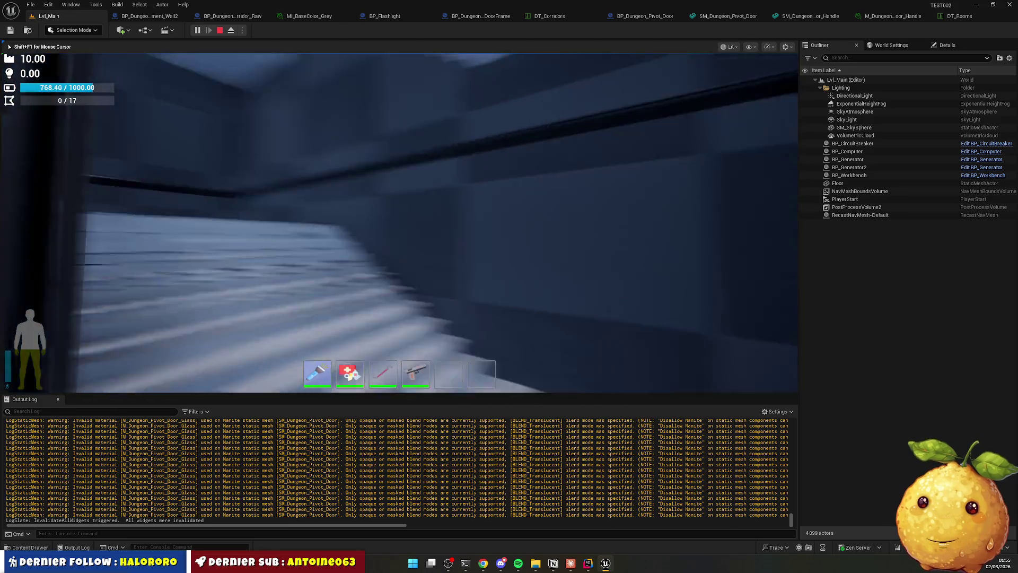
pyautogui.press('w')
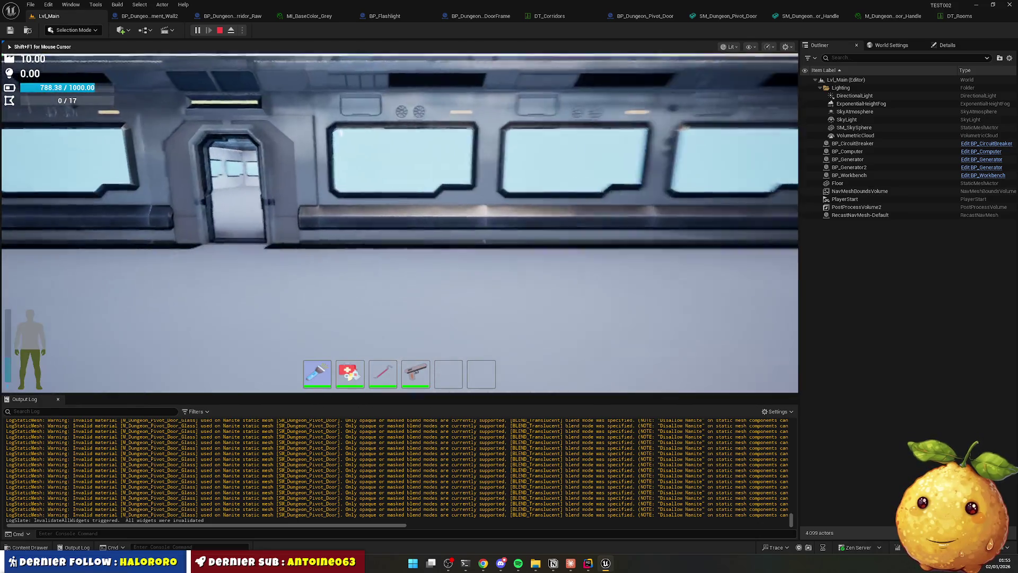
pyautogui.press('w')
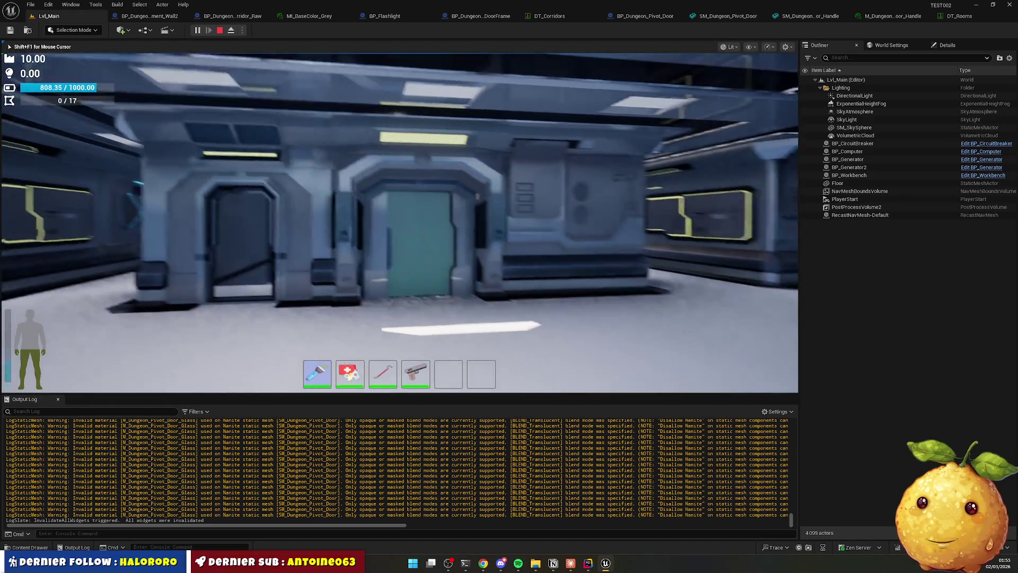
pyautogui.press('w')
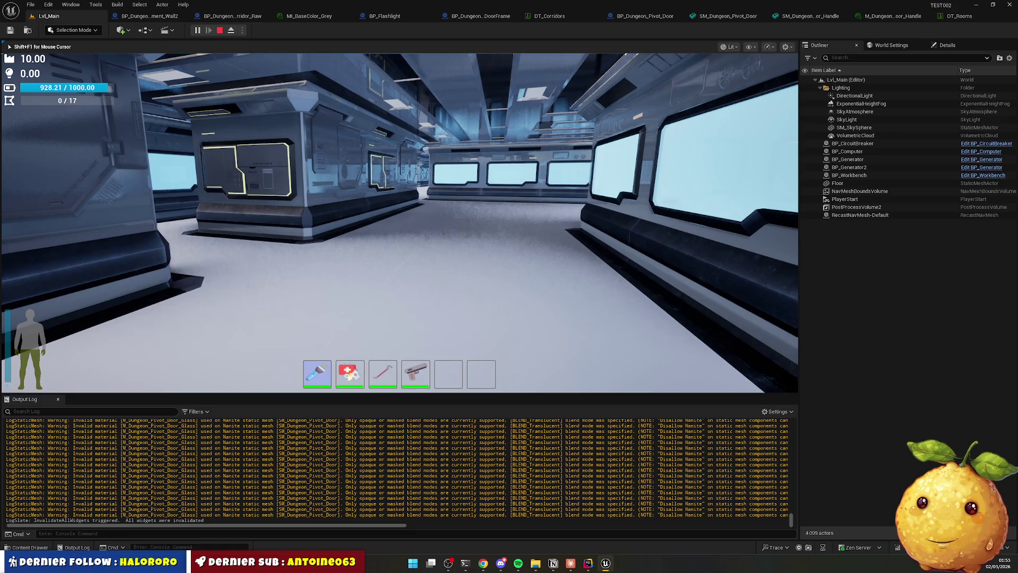
pyautogui.press('w')
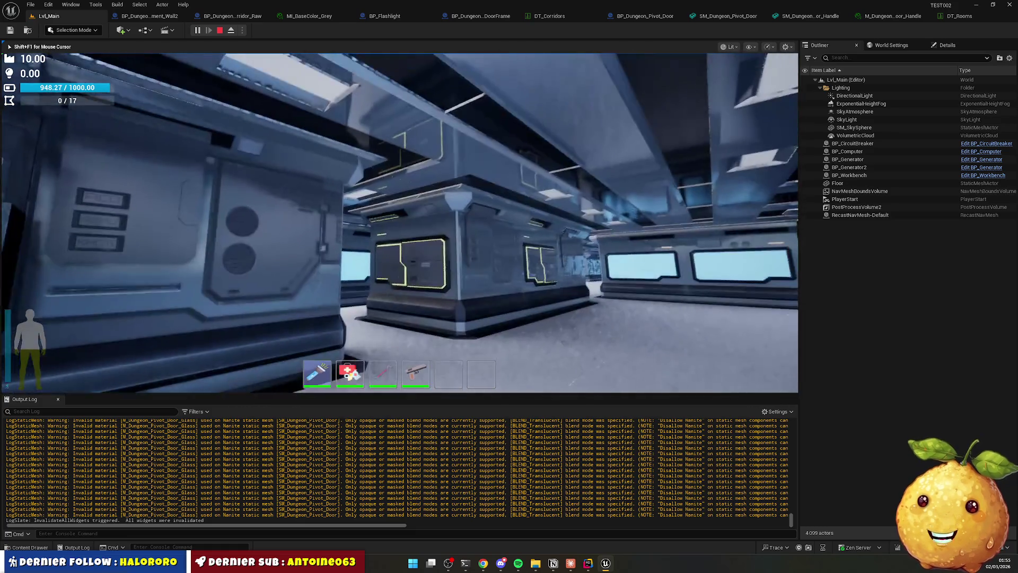
pyautogui.press('w')
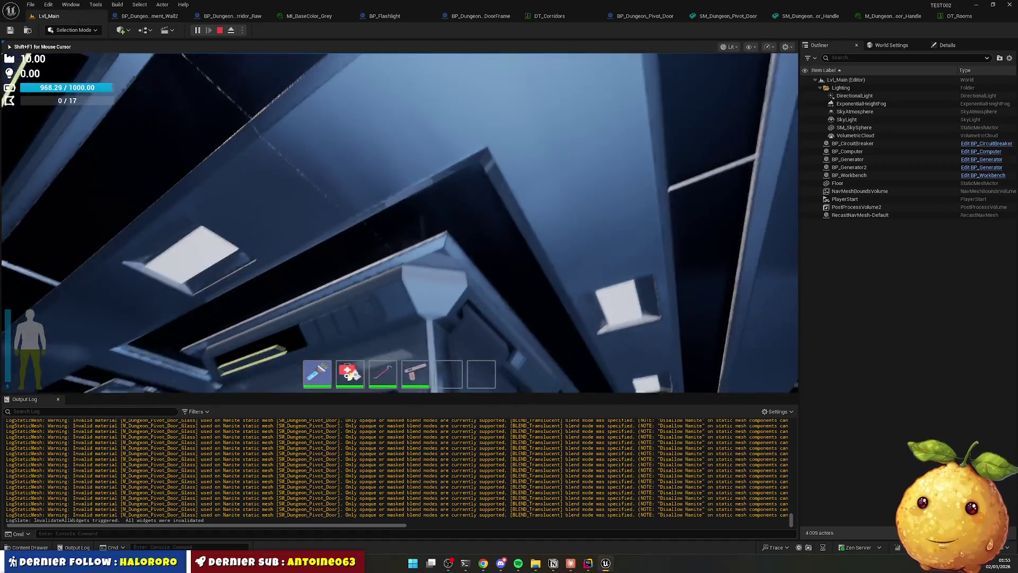
pyautogui.press('w')
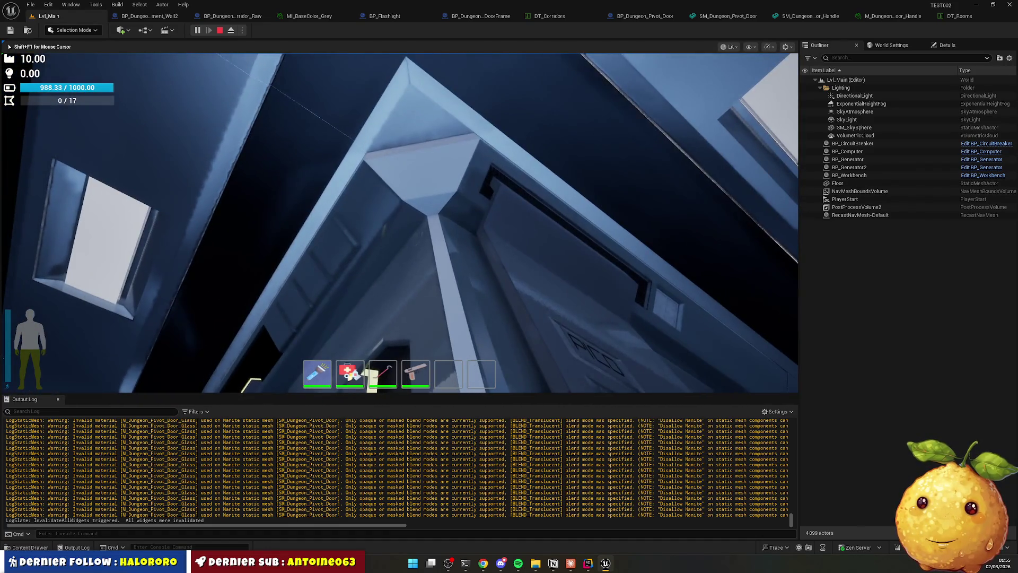
pyautogui.press('w')
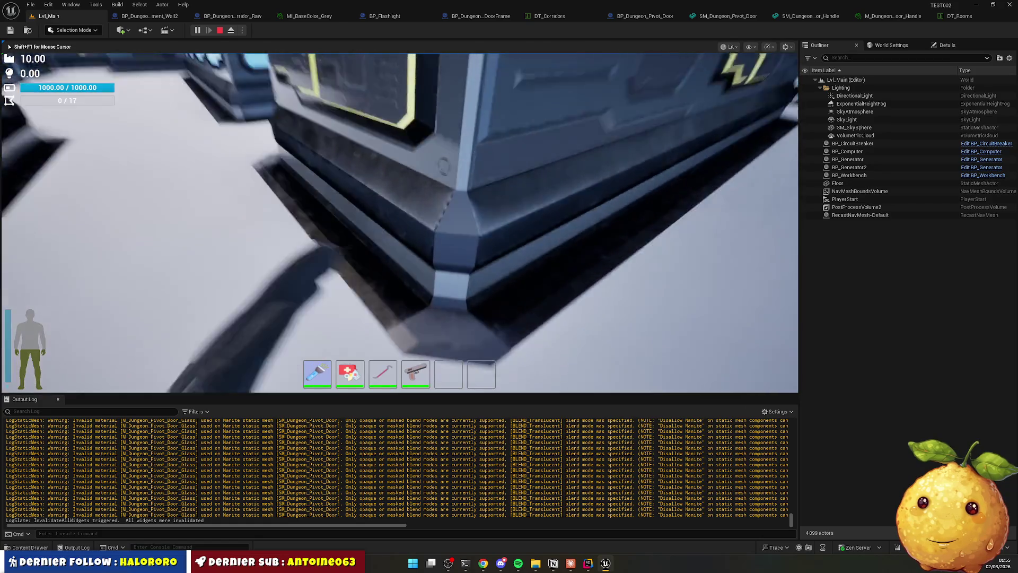
pyautogui.press('w')
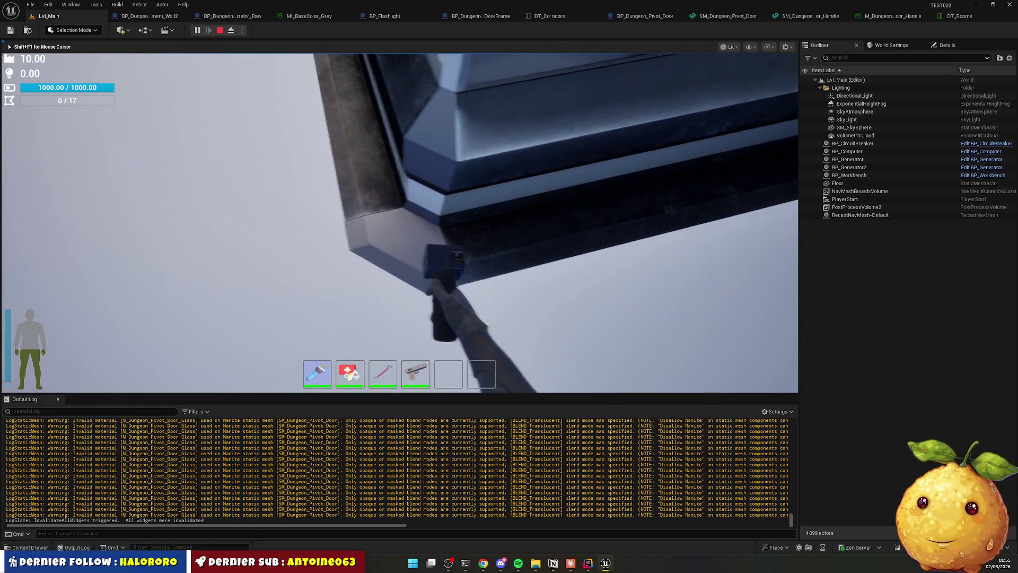
pyautogui.press('w')
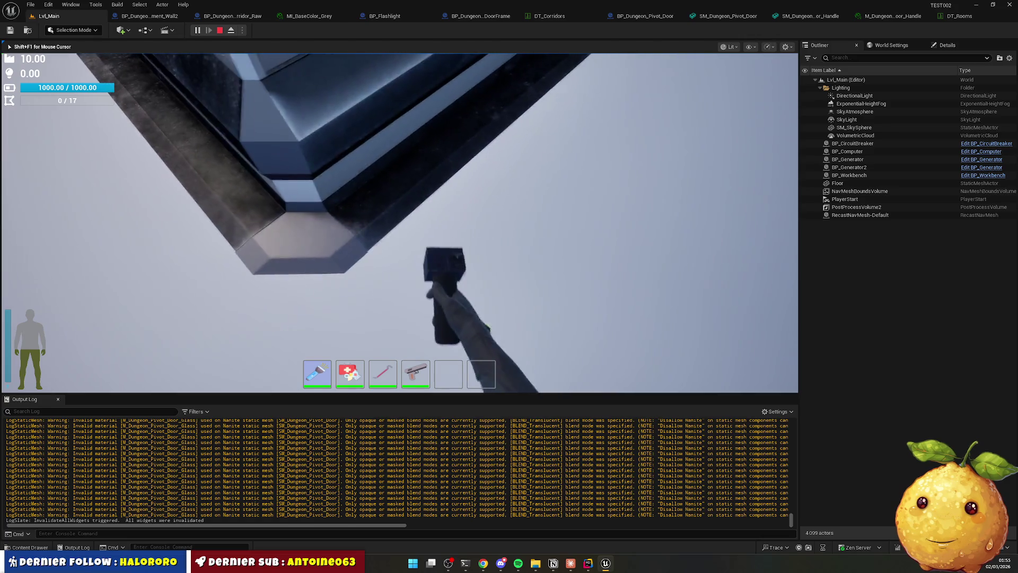
pyautogui.press('w')
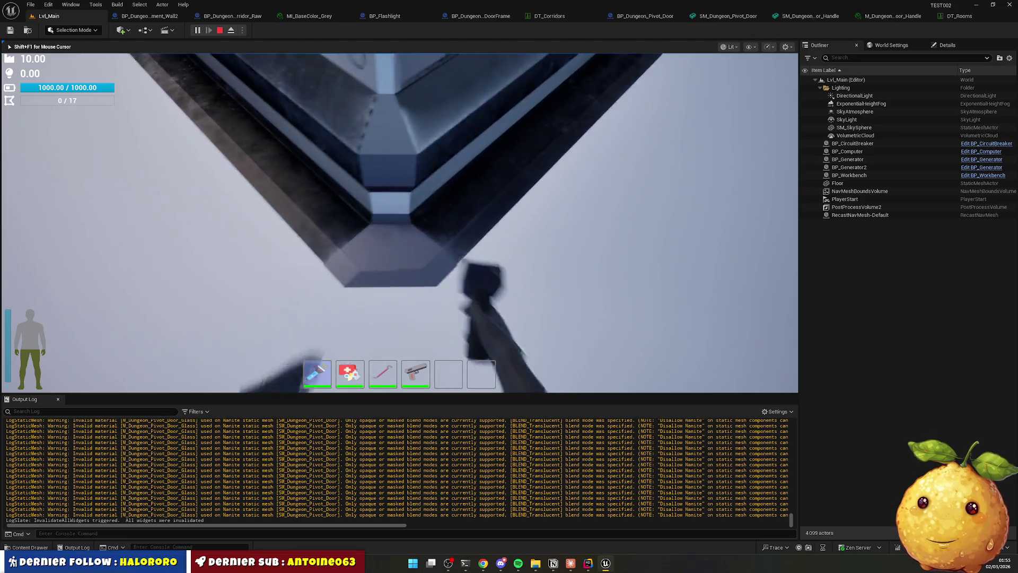
# Turn the view to the ceiling, then bring up File Explorer on the TEST002 folder.
pyautogui.press('w')
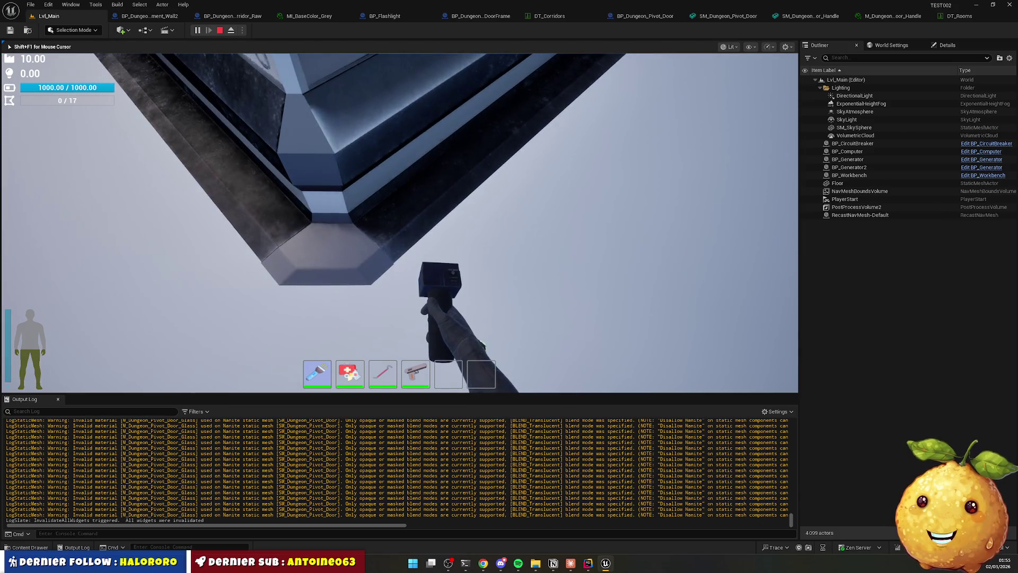
pyautogui.press('super')
pyautogui.click(535, 562)
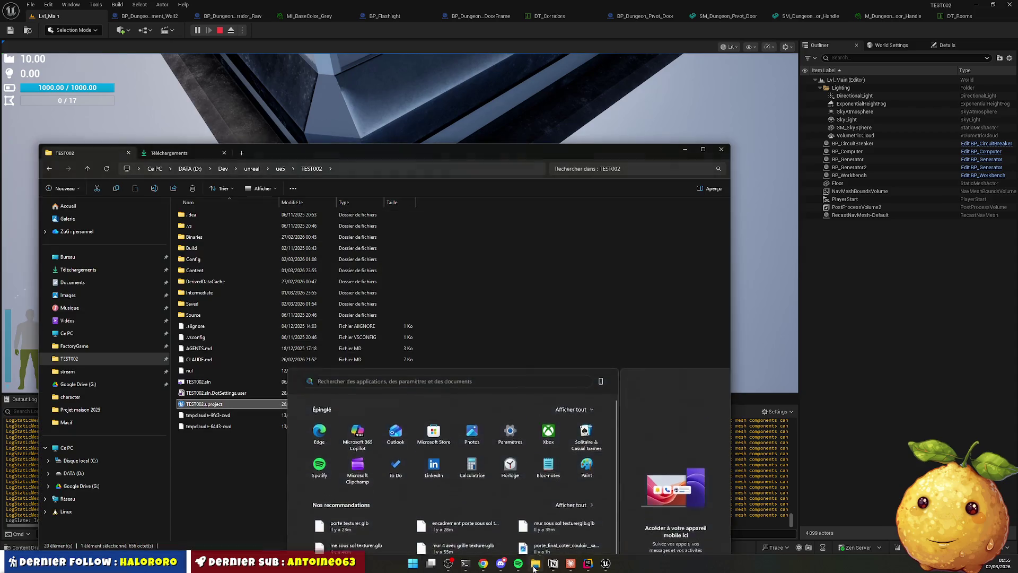
# Search Téléchargements for 'pillar' to find pillar.glb, then go back to the Unreal editor.
pyautogui.click(78, 269)
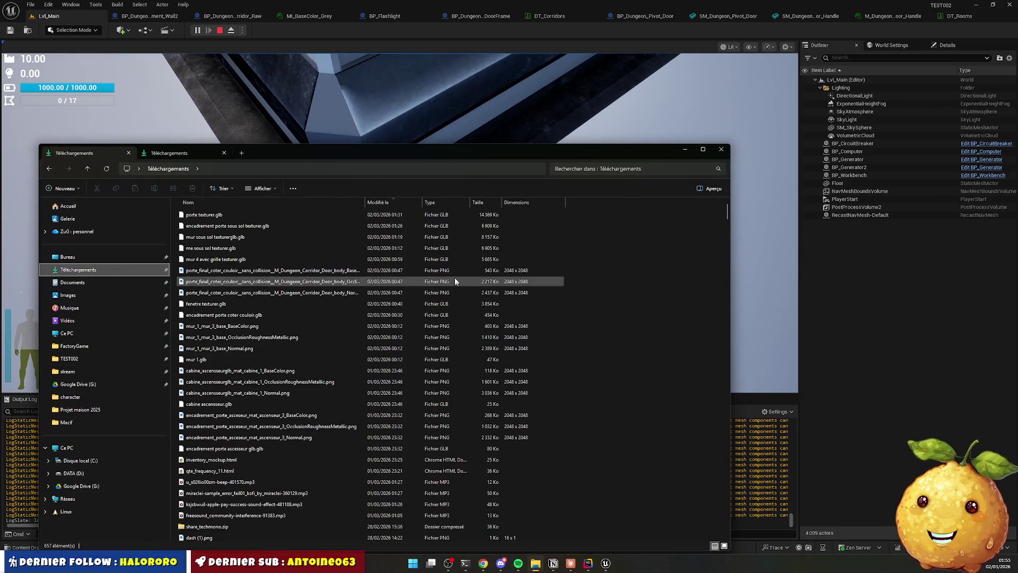
pyautogui.click(610, 170)
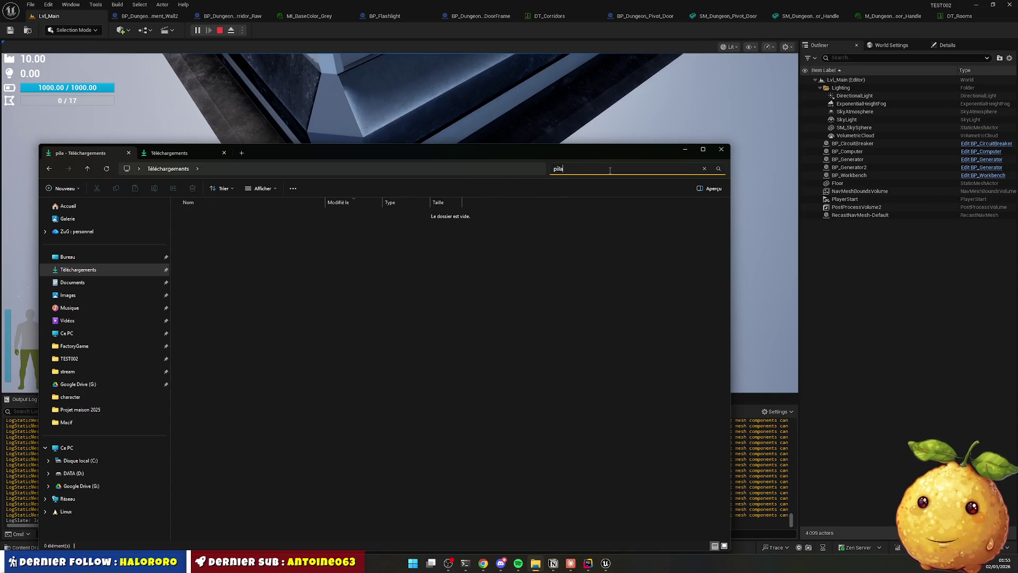
pyautogui.write('r')
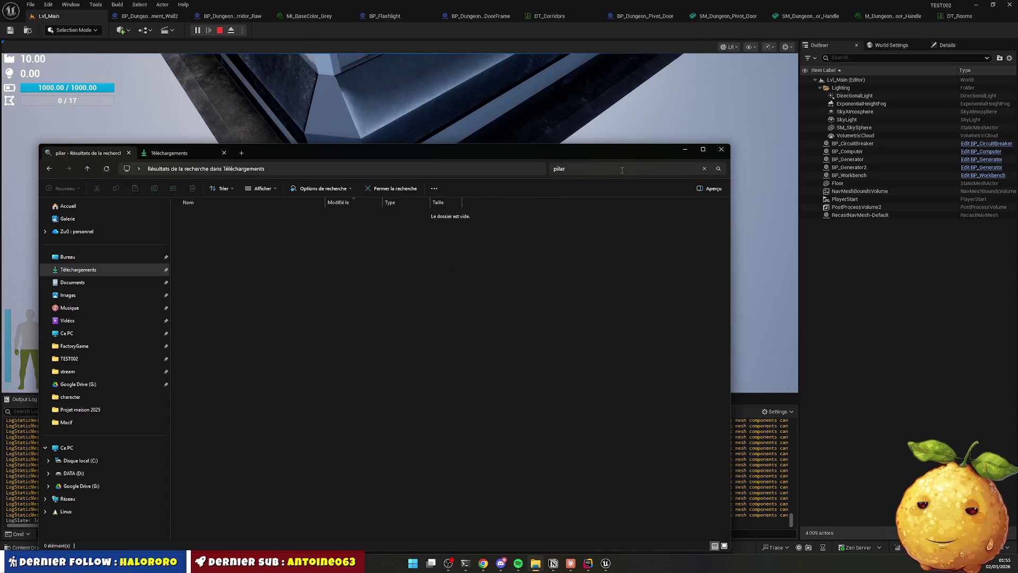
pyautogui.click(622, 170)
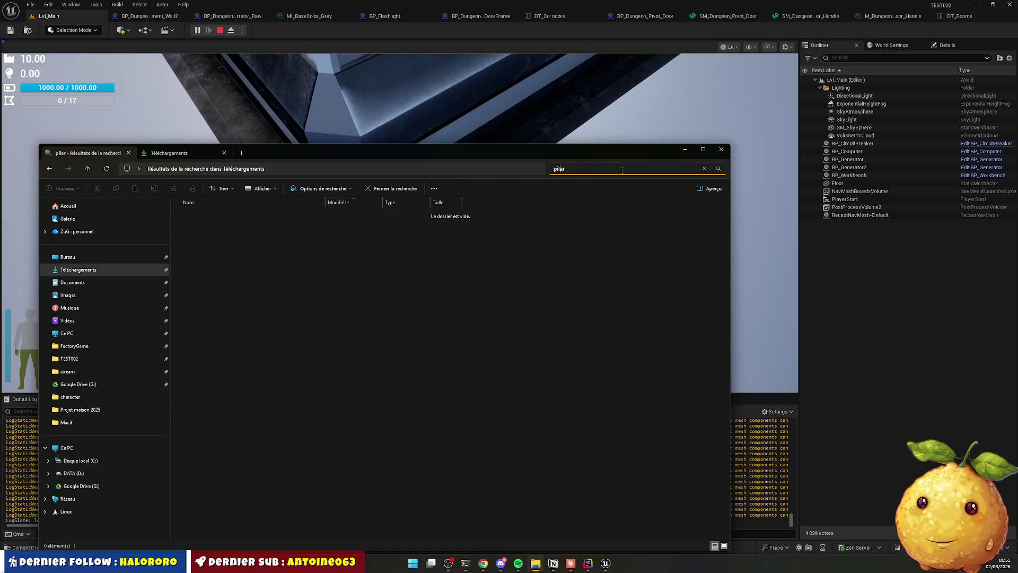
pyautogui.write('l')
pyautogui.press('Return')
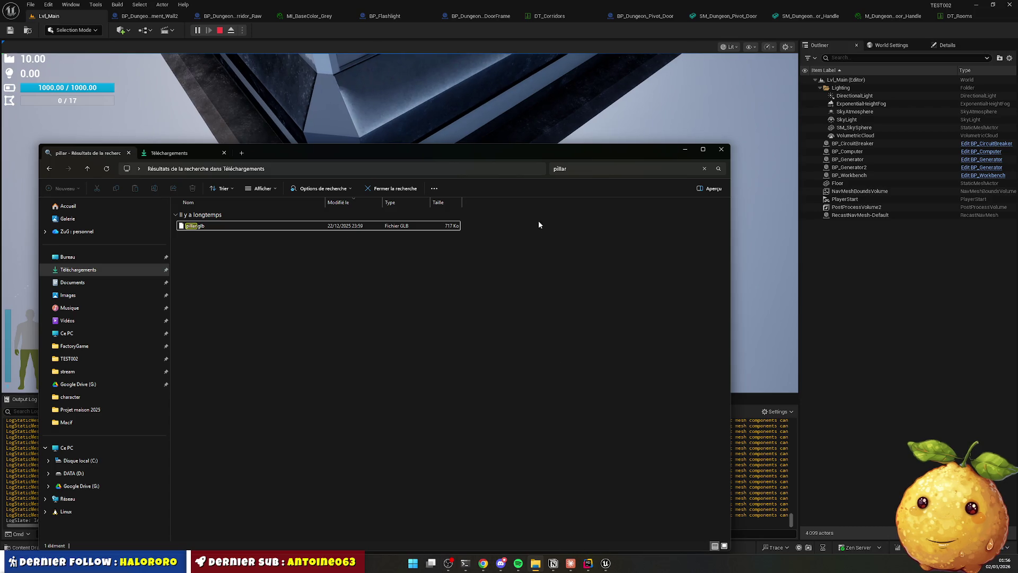
pyautogui.moveTo(564, 152); pyautogui.dragTo(592, 108)
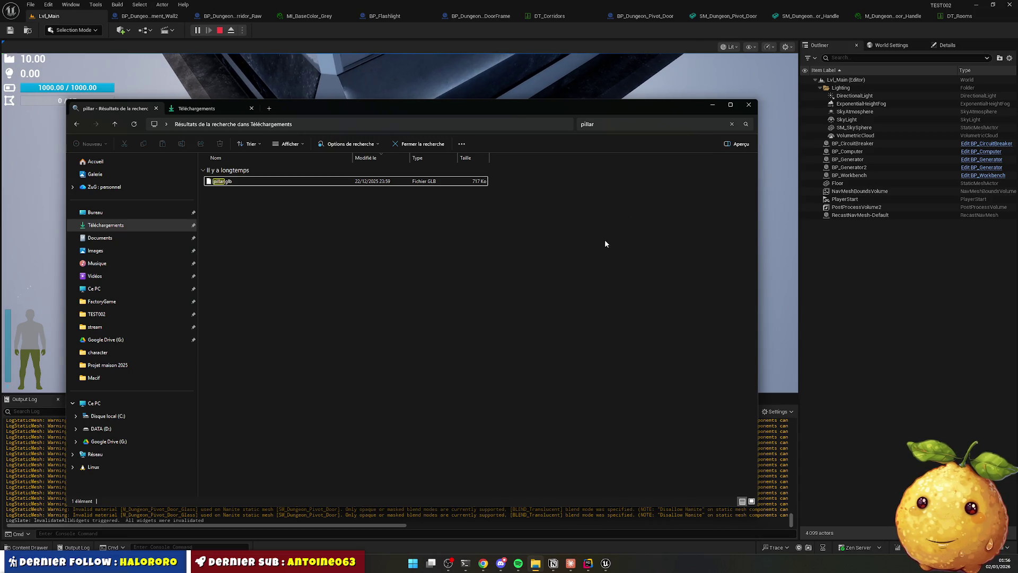
pyautogui.click(837, 288)
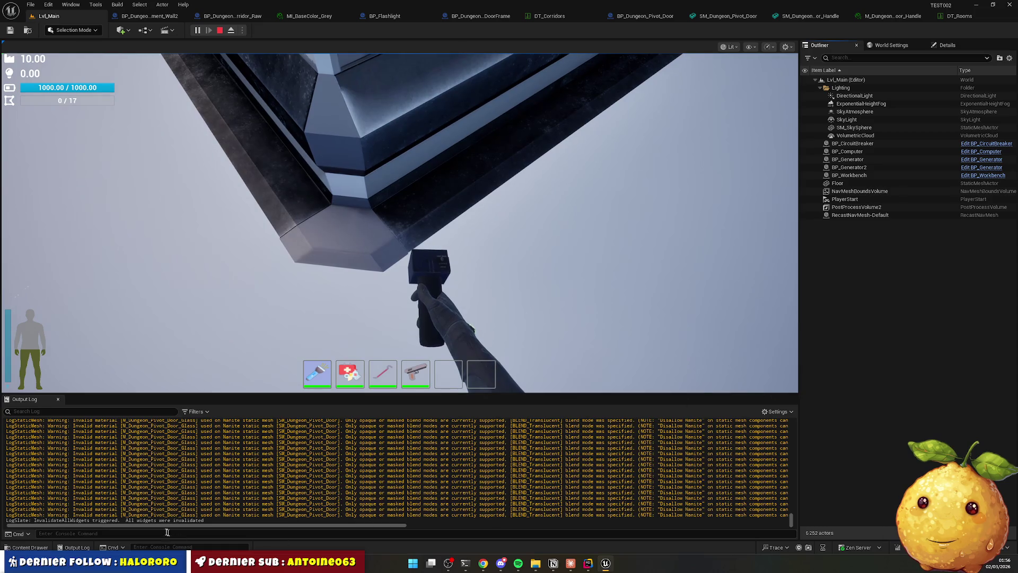
# In the Content Drawer, navigate to Actors/Dungeon/Parts/Pillar.
pyautogui.hotkey('ctrl', 'space')
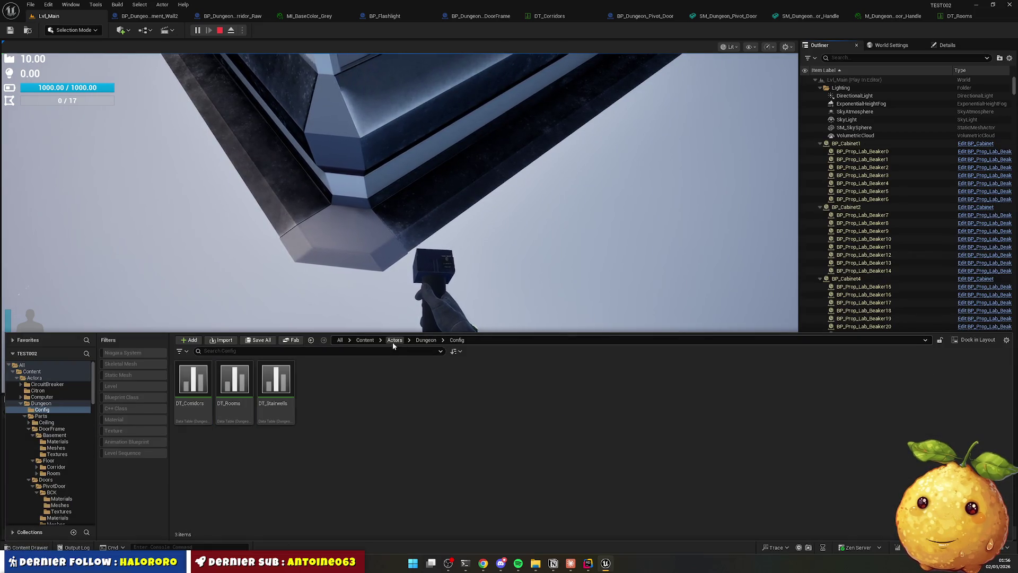
pyautogui.click(394, 339)
pyautogui.doubleClick(324, 382)
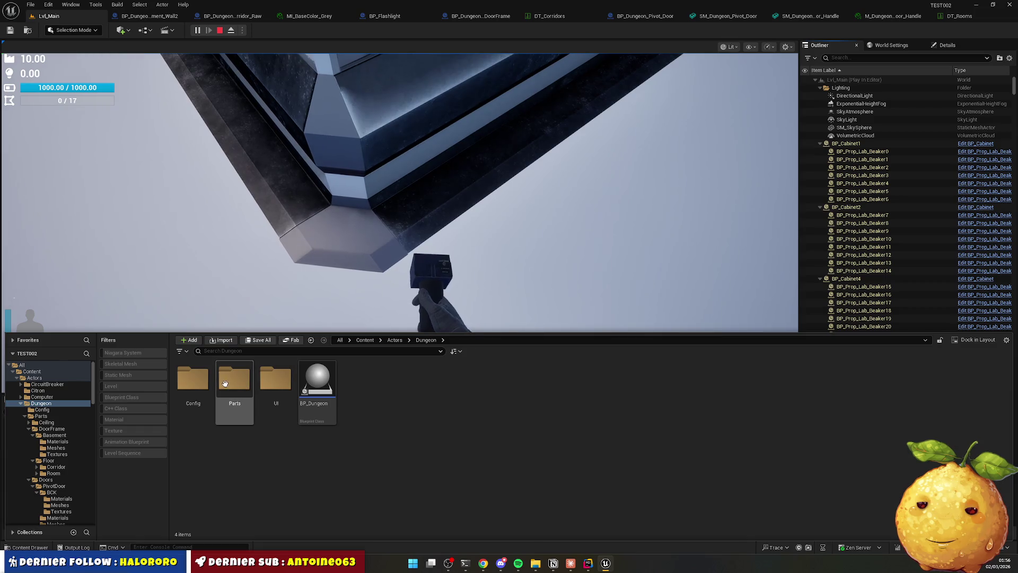
pyautogui.doubleClick(234, 379)
pyautogui.doubleClick(441, 390)
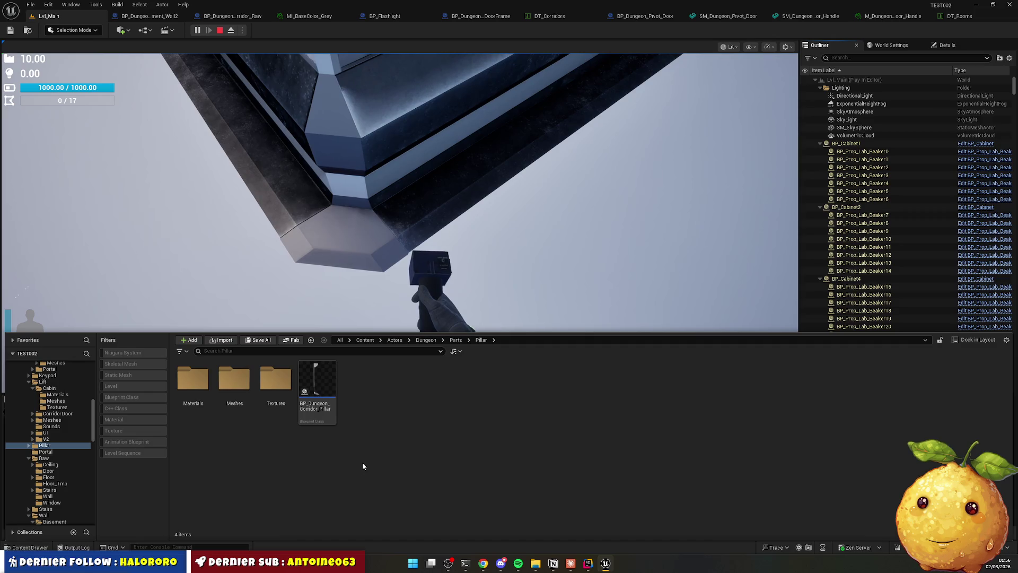
# Create a BCK folder and move the four old Pillar assets into it.
pyautogui.rightClick(322, 466)
pyautogui.click(367, 208)
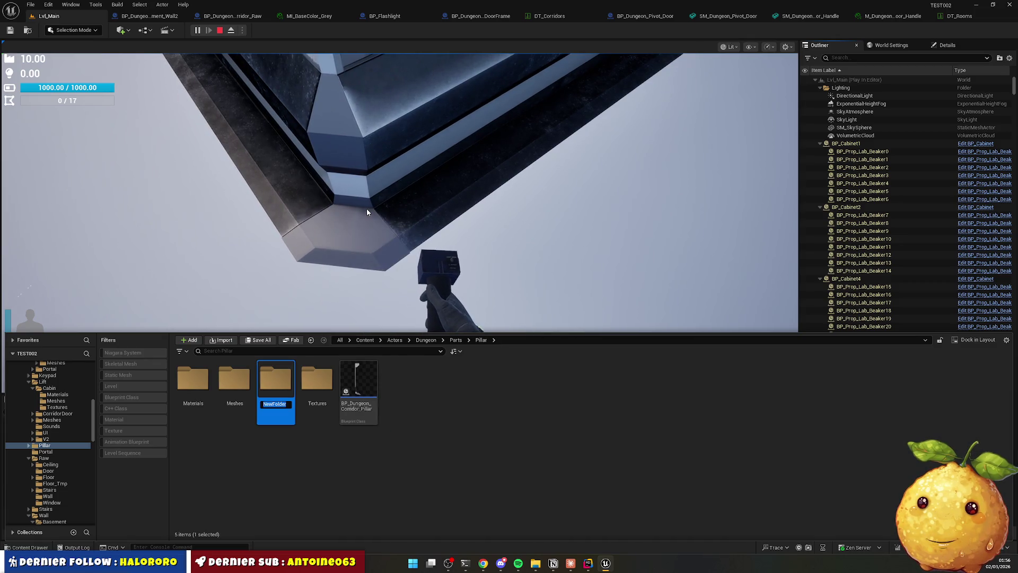
pyautogui.write('BCK')
pyautogui.press('Return')
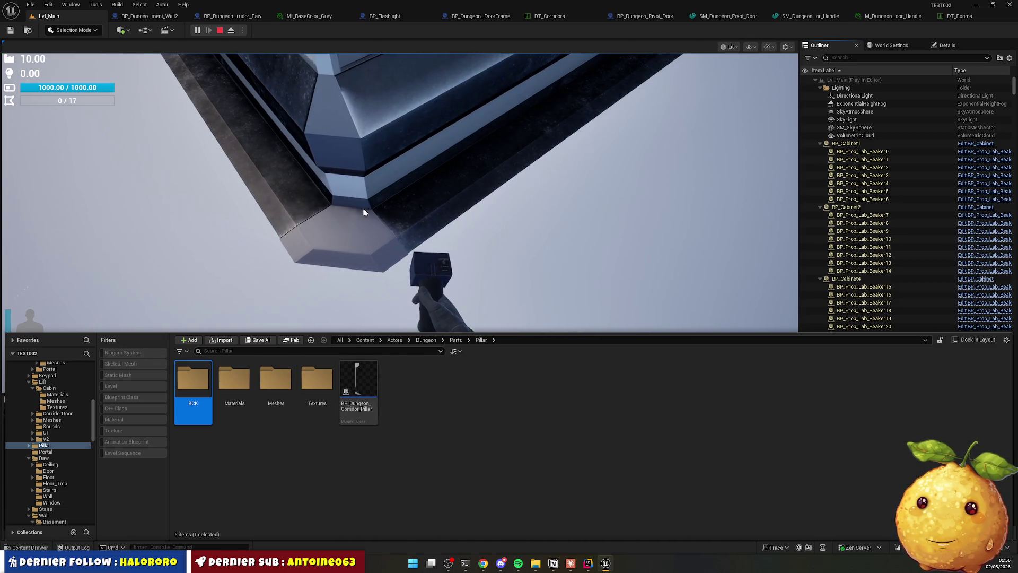
pyautogui.click(234, 381)
pyautogui.keyDown('shift'); pyautogui.click(342, 389); pyautogui.keyUp('shift')
pyautogui.moveTo(342, 390); pyautogui.dragTo(192, 385)
pyautogui.click(214, 399)
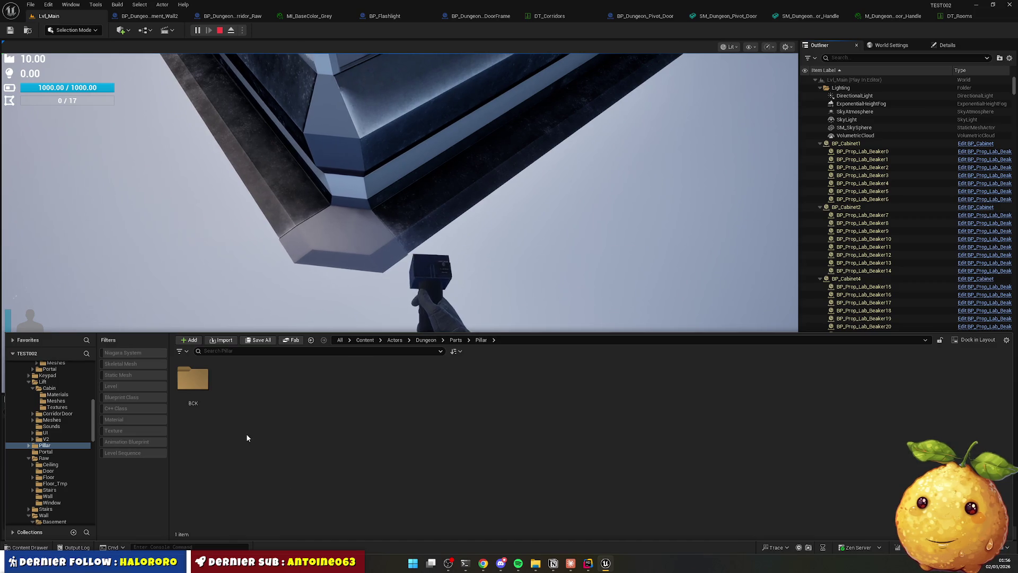
# Create Textures, Materials and Meshes folders inside the Pillar folder.
pyautogui.rightClick(246, 434)
pyautogui.click(285, 174)
pyautogui.write('Textures')
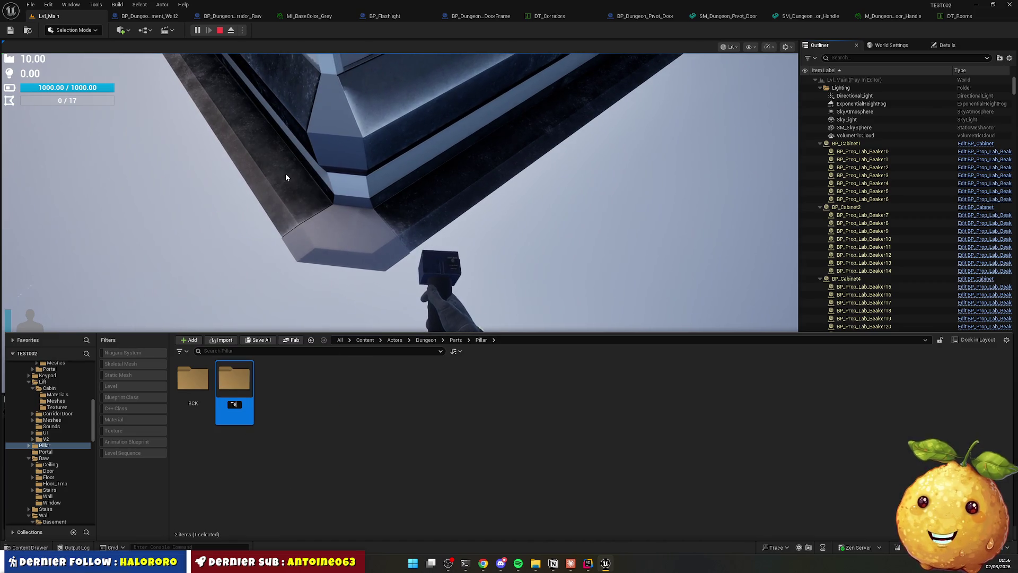
pyautogui.press('Return')
pyautogui.rightClick(289, 416)
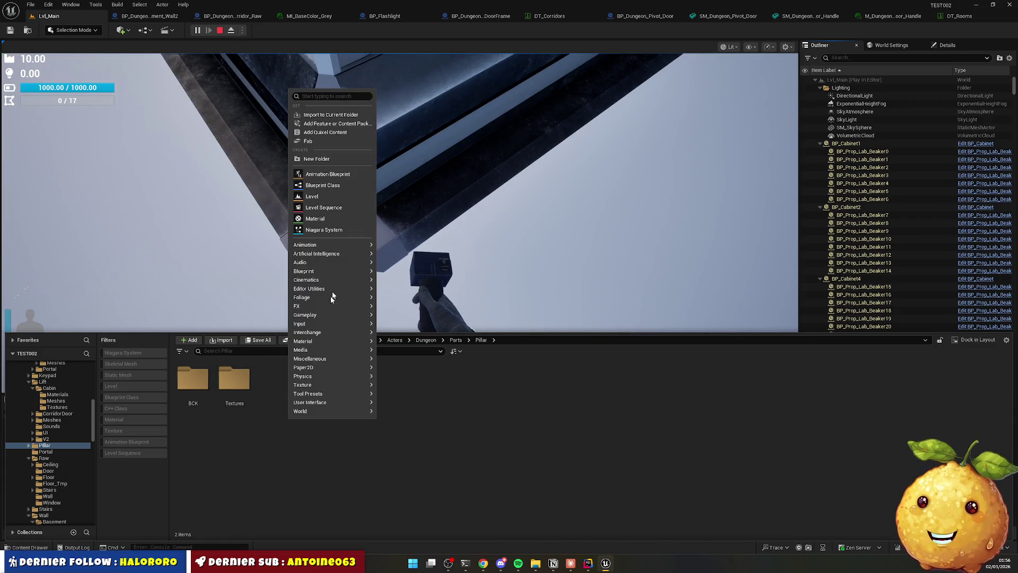
pyautogui.click(329, 161)
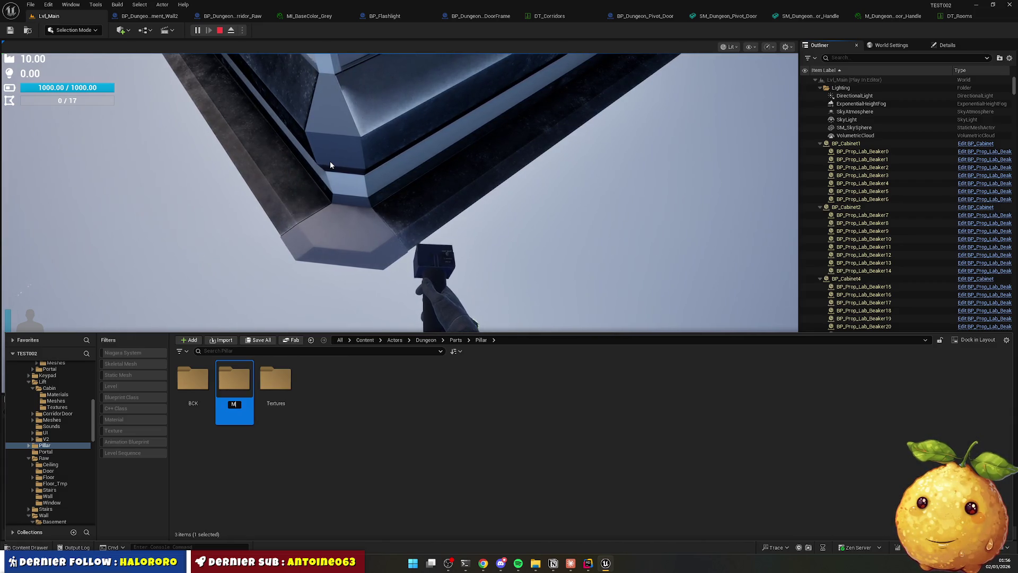
pyautogui.write('Materials')
pyautogui.press('Return')
pyautogui.rightClick(325, 411)
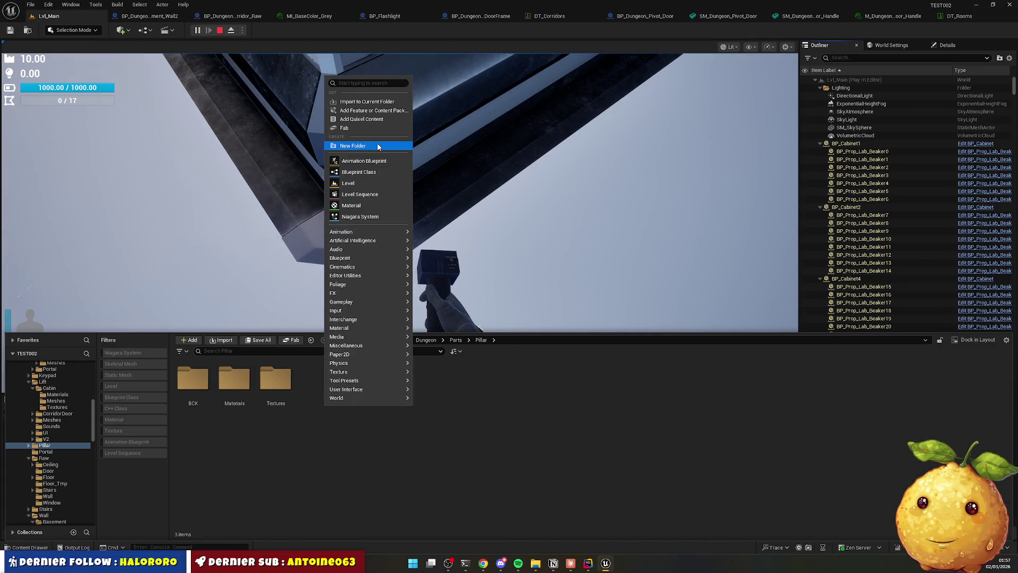
pyautogui.click(352, 145)
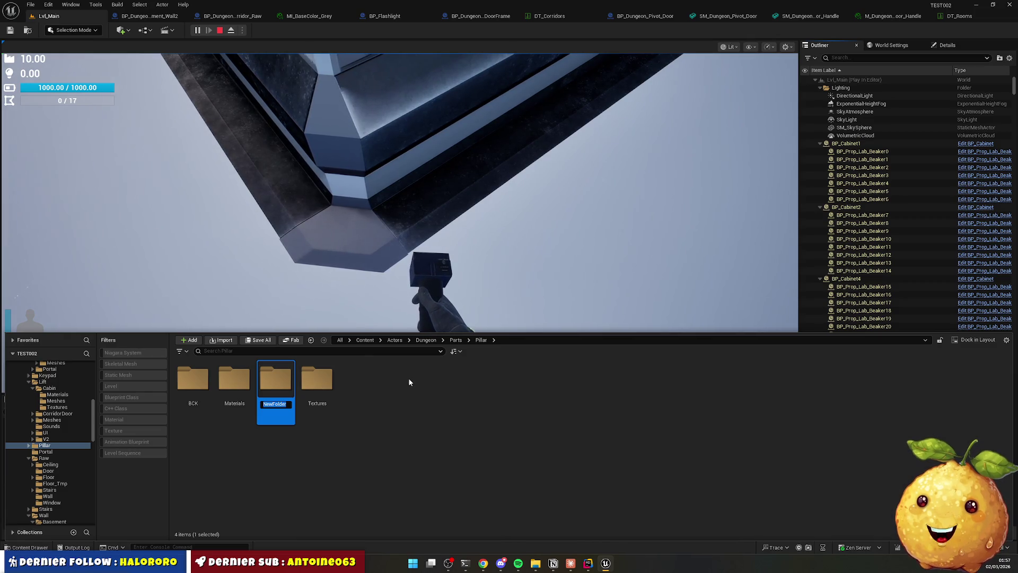
pyautogui.write('Meshes')
pyautogui.press('Return')
# Start a new Blueprint Class and search the parent classes for 'structure'.
pyautogui.rightClick(401, 395)
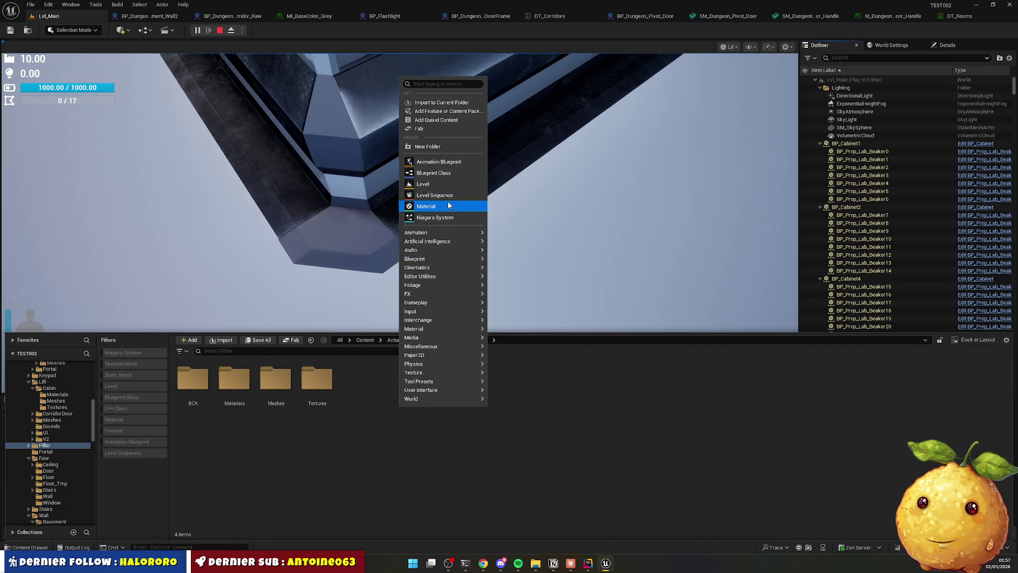
pyautogui.click(442, 174)
pyautogui.write('structure')
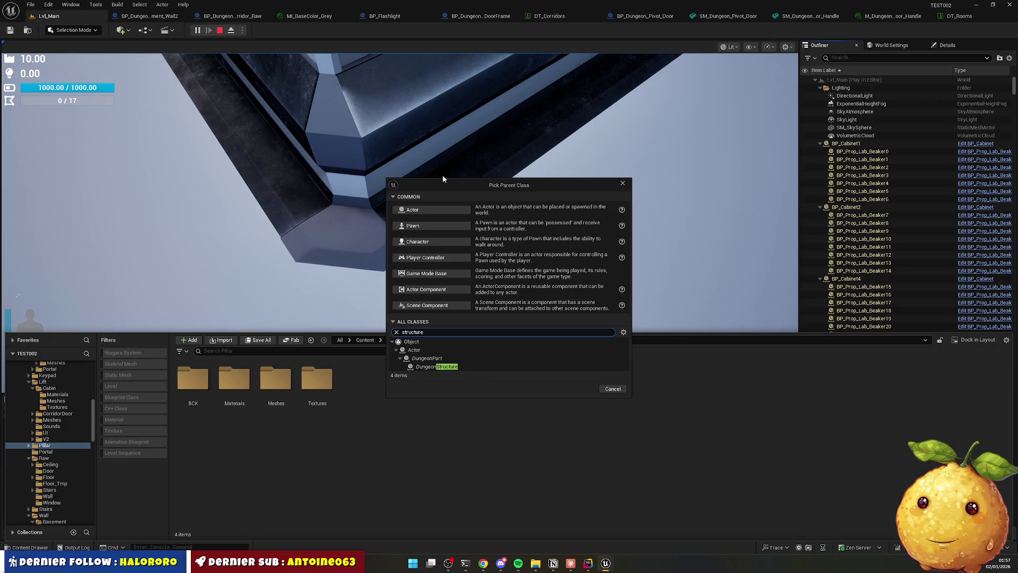
# Base BP_Dungeon_Corridor_Pillar on DungeonStructure, add '_' to the old BCK blueprint's name, and open it.
pyautogui.click(464, 366)
pyautogui.click(585, 389)
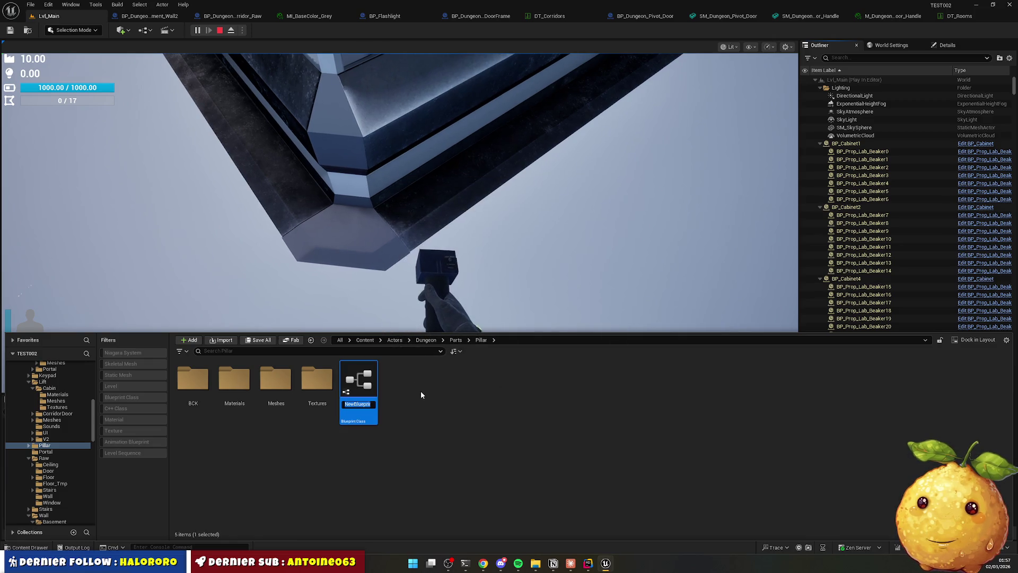
pyautogui.doubleClick(204, 384)
pyautogui.click(323, 388)
pyautogui.press('F2')
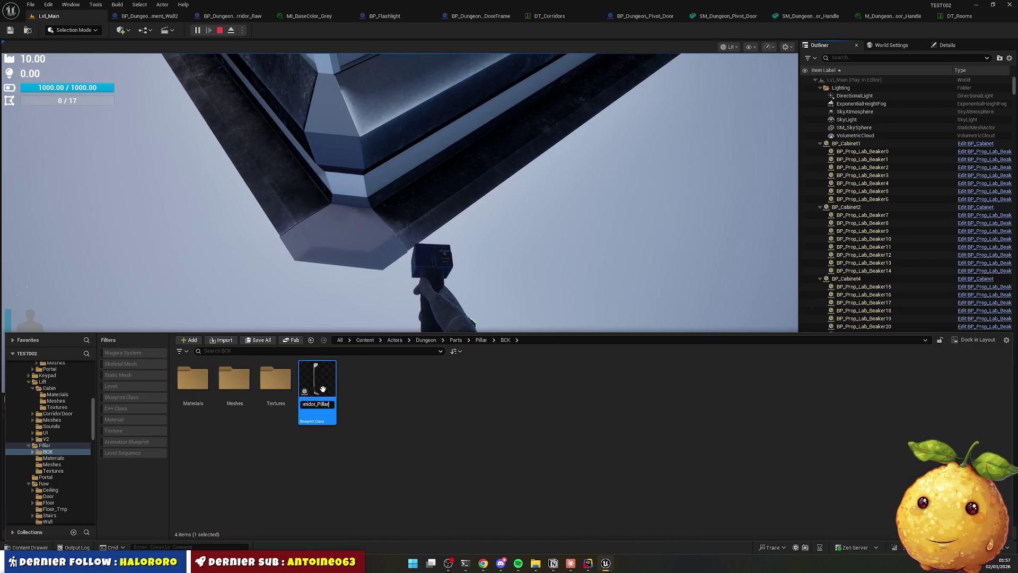
pyautogui.write('_Old')
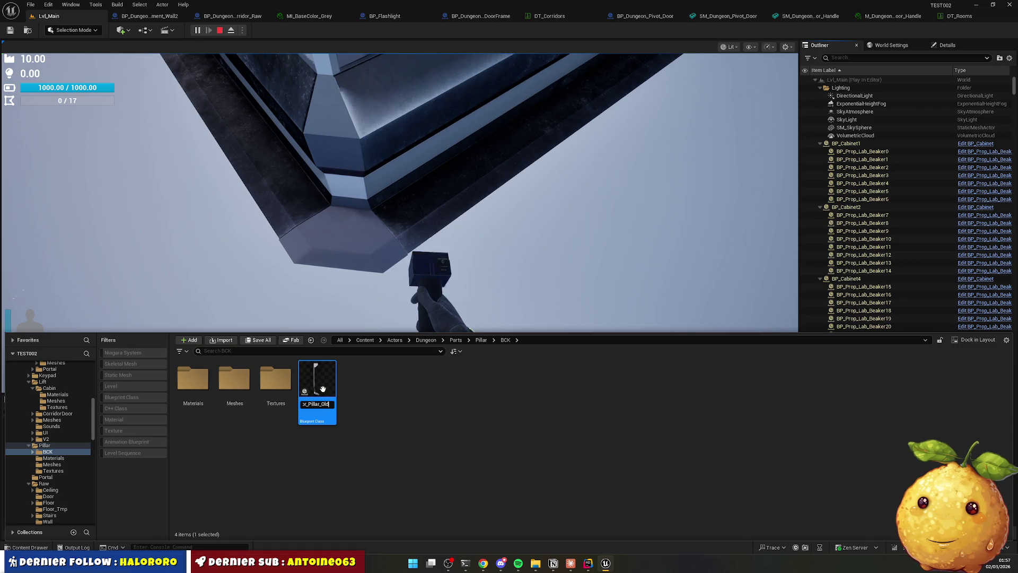
pyautogui.click(343, 461)
pyautogui.hotkey('alt', 'Left')
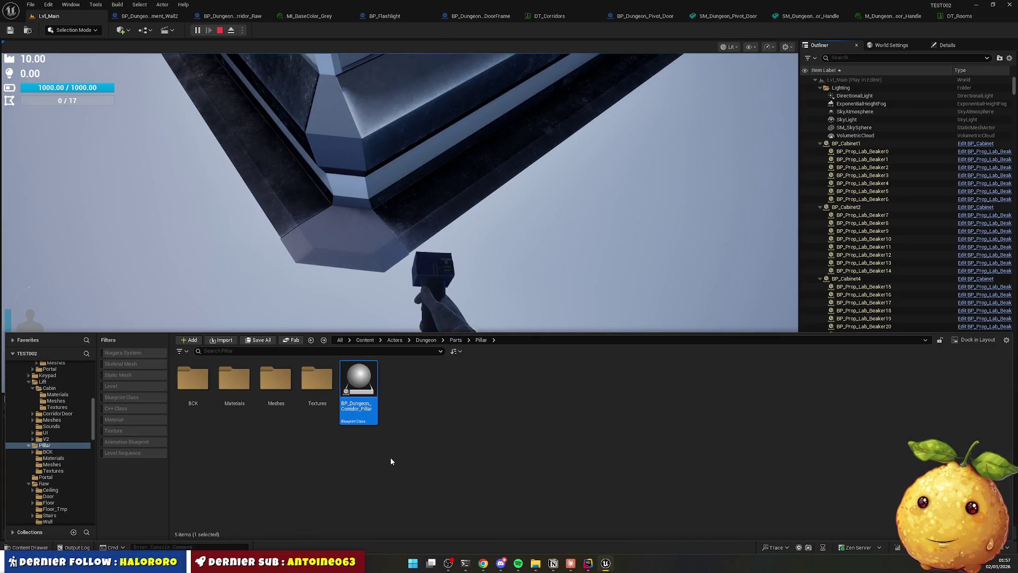
pyautogui.doubleClick(347, 394)
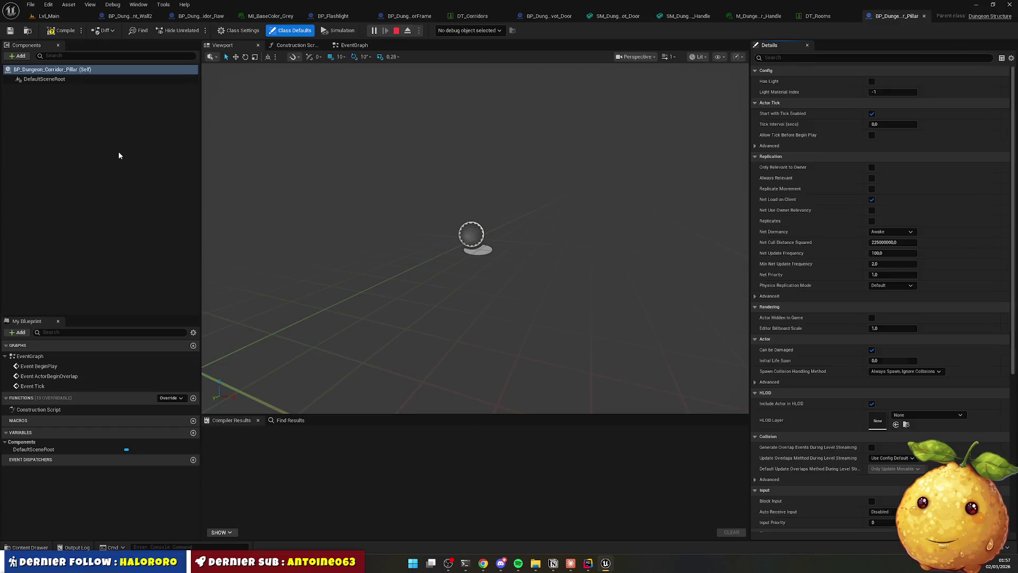
# Add a Static Mesh component, left at None, to BP_Dungeon_Corridor_Pillar.
pyautogui.click(17, 56)
pyautogui.click(50, 142)
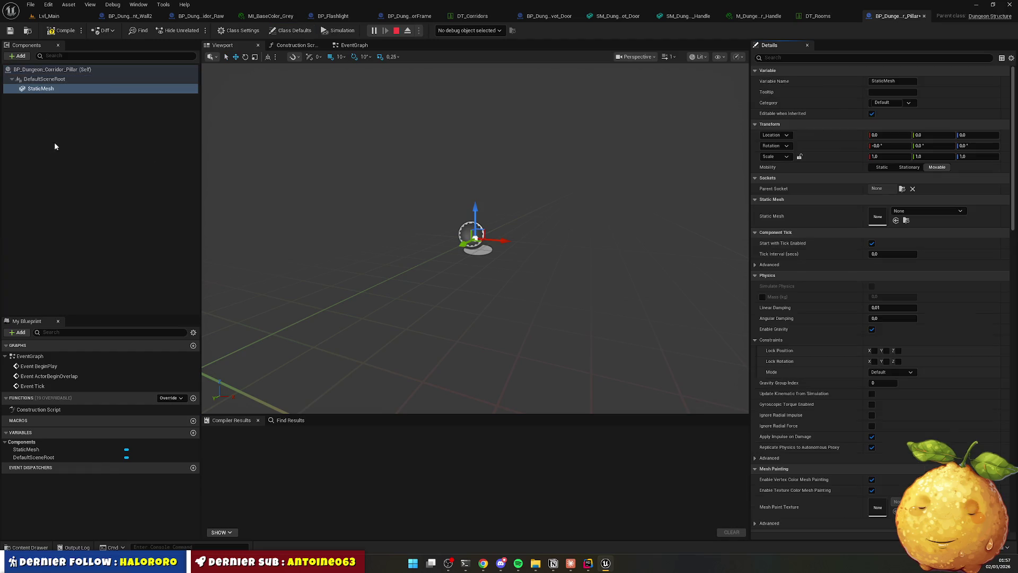
pyautogui.click(30, 547)
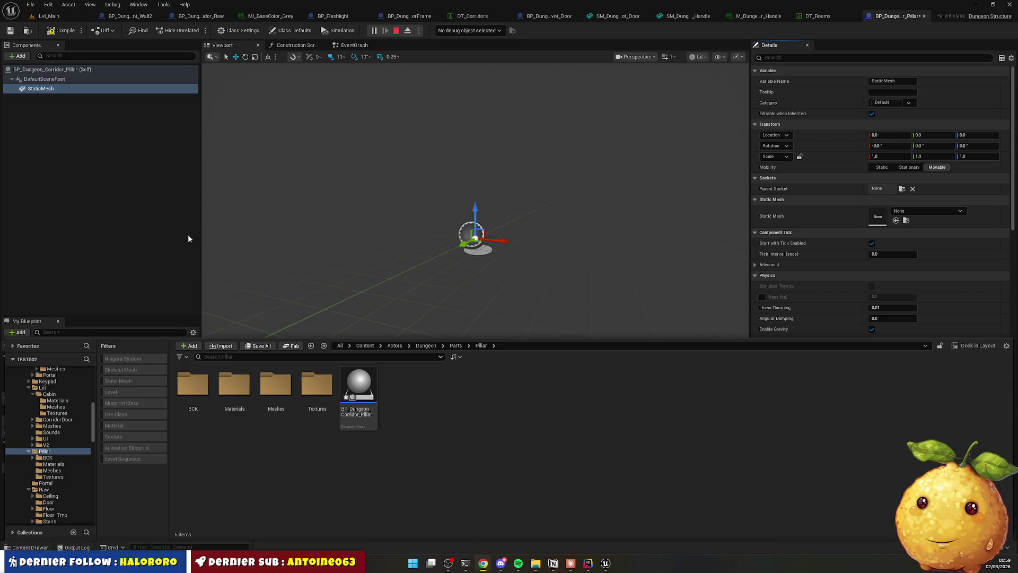
# Import the textured pillar .glb file into the Pillar folder.
pyautogui.rightClick(404, 464)
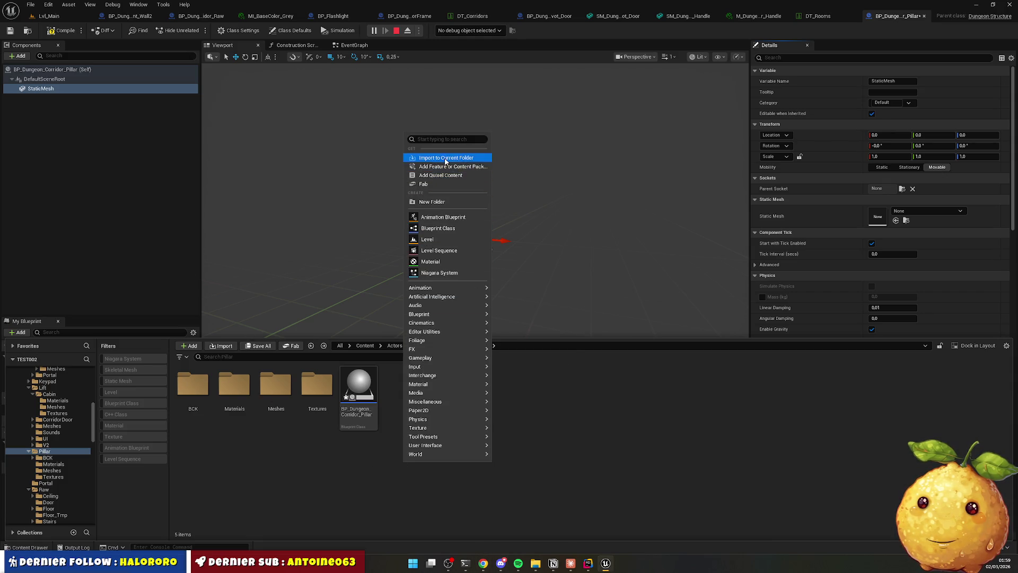
pyautogui.click(434, 157)
pyautogui.doubleClick(272, 122)
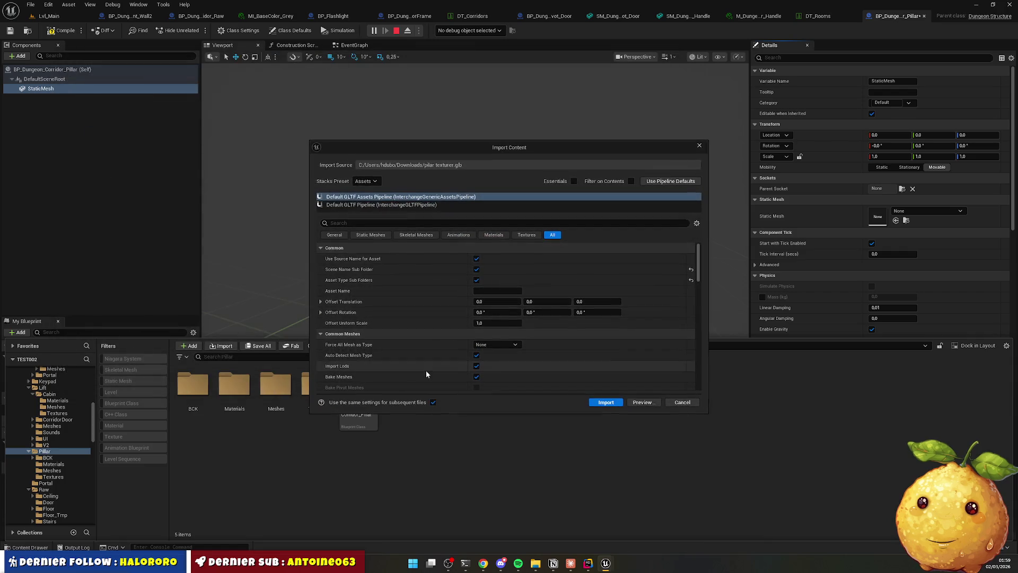
pyautogui.click(605, 402)
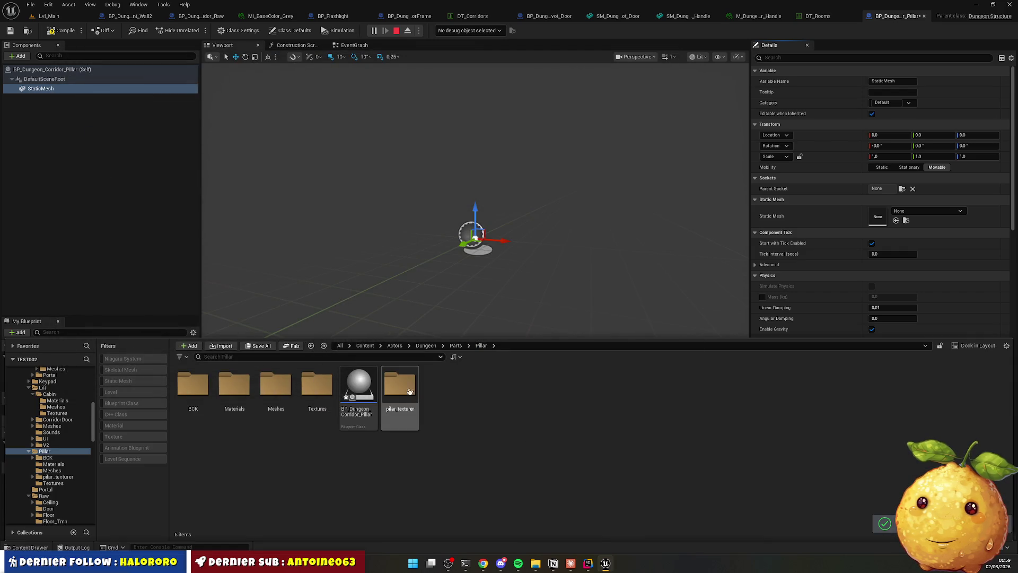
# Move the pilar_texturer mesh into Pillar/Meshes, then return to Lvl_Main and stop play.
pyautogui.doubleClick(400, 389)
pyautogui.doubleClick(193, 385)
pyautogui.moveTo(193, 387)
pyautogui.mouseDown()
pyautogui.moveTo(135, 496)
pyautogui.moveTo(80, 491)
pyautogui.moveTo(62, 470)
pyautogui.mouseUp()
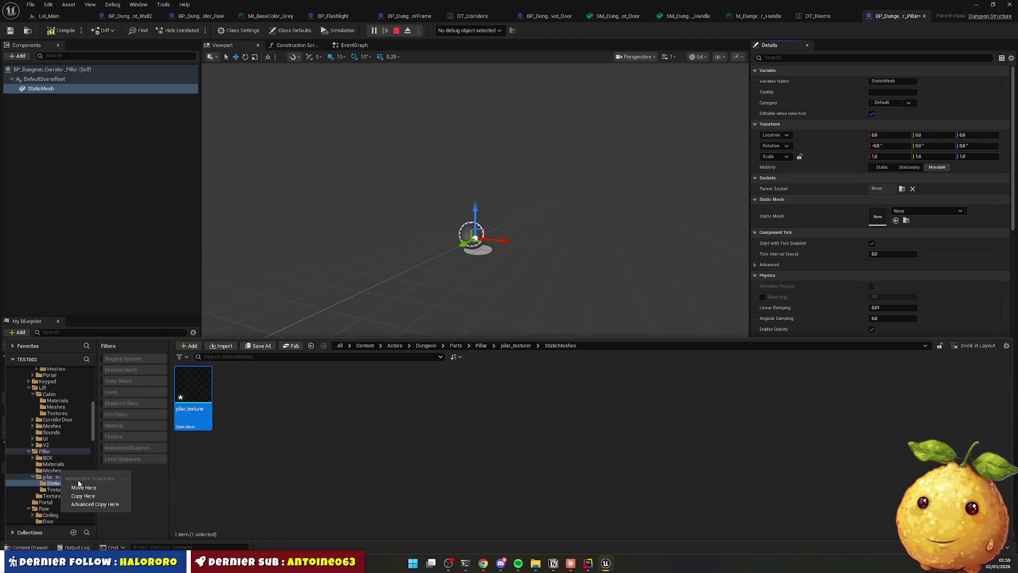
pyautogui.click(82, 484)
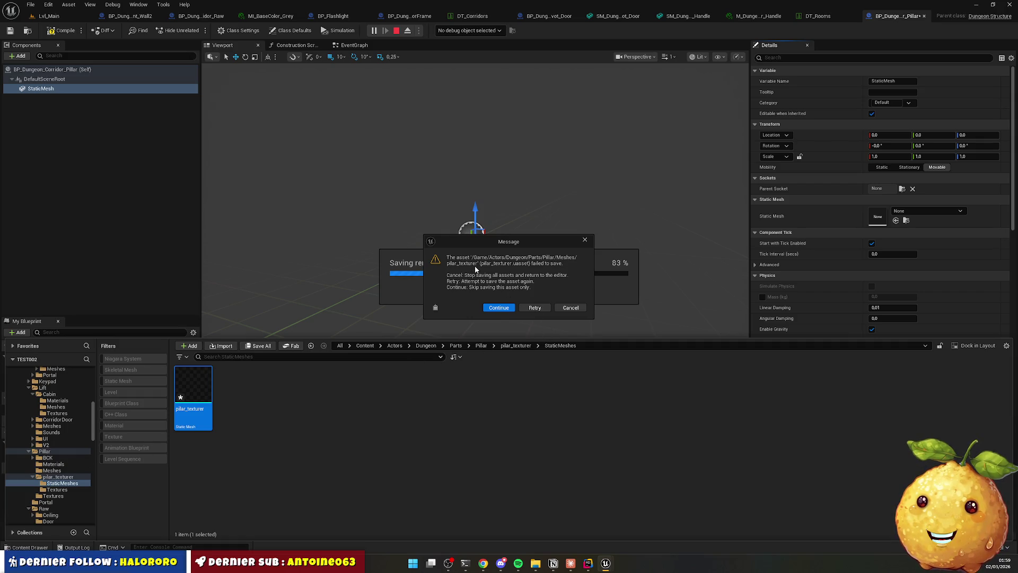
pyautogui.click(573, 308)
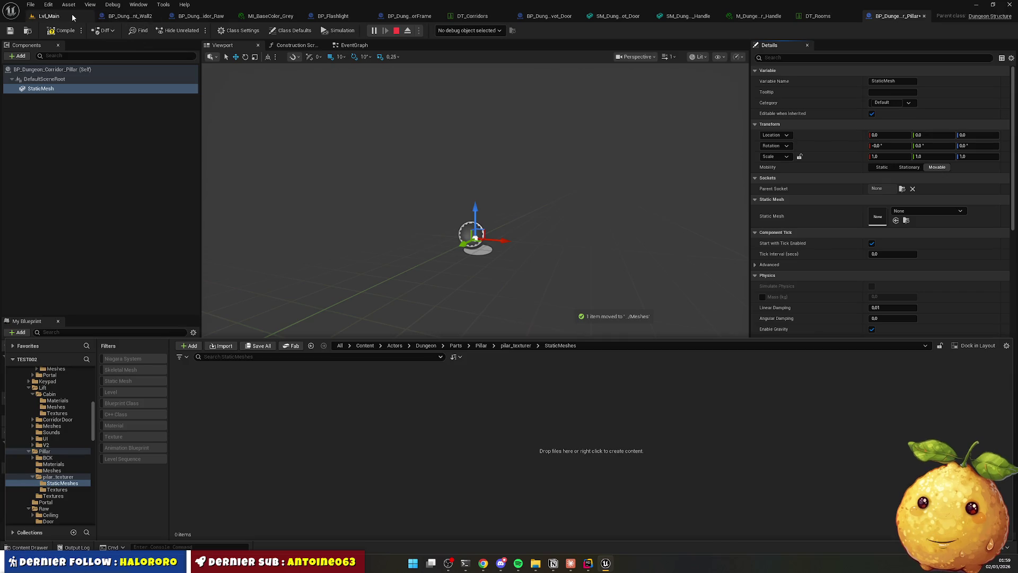
pyautogui.click(68, 15)
pyautogui.press('Escape')
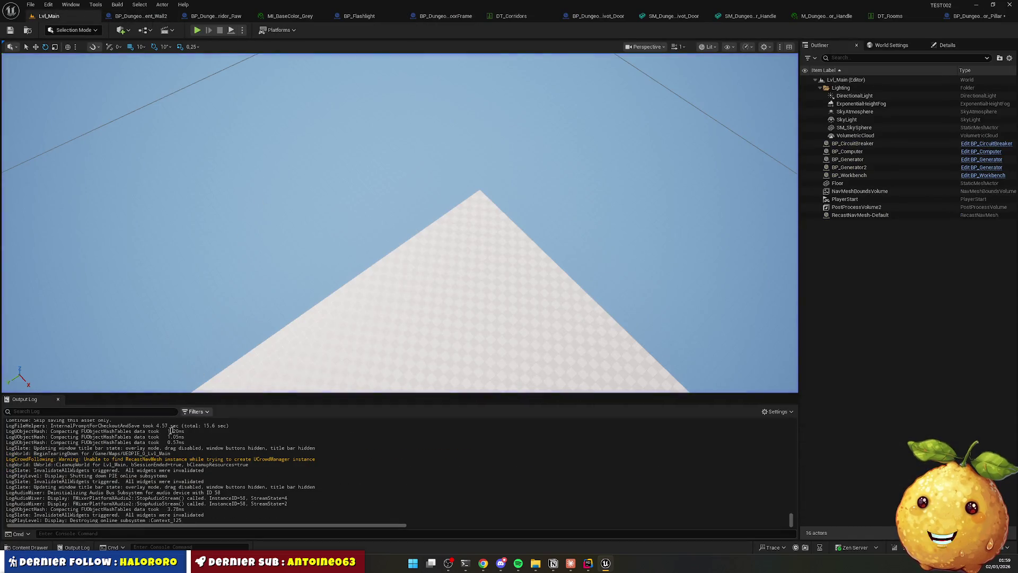
# Force delete the three imported pillar textures in pilar_texturer/Textures.
pyautogui.click(30, 547)
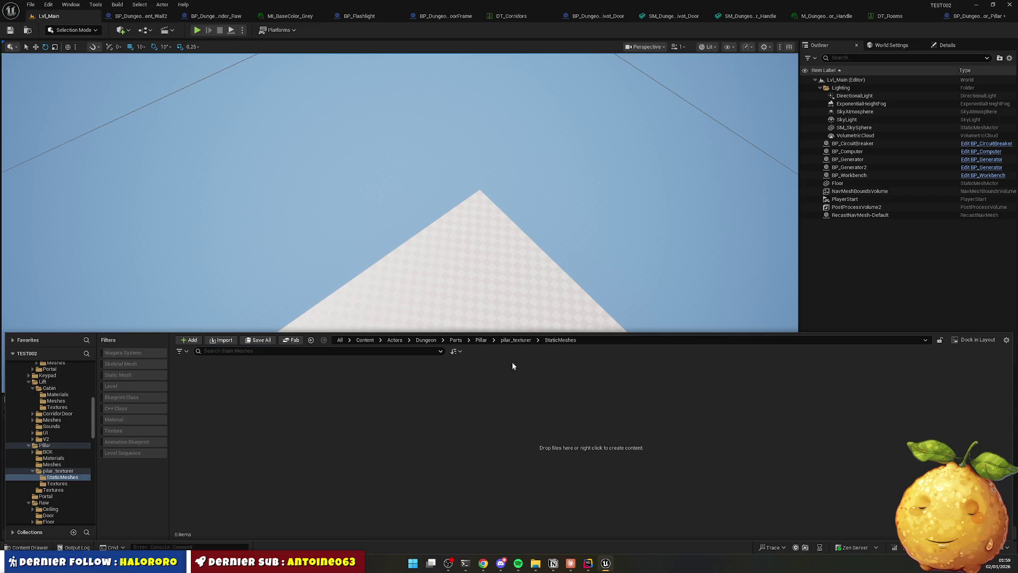
pyautogui.click(515, 340)
pyautogui.click(481, 340)
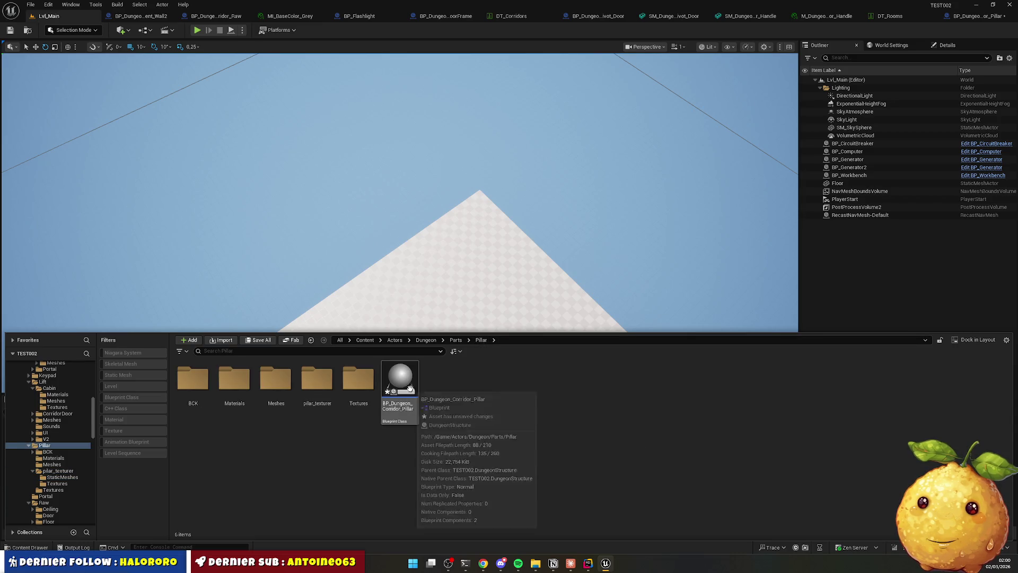
pyautogui.click(318, 387)
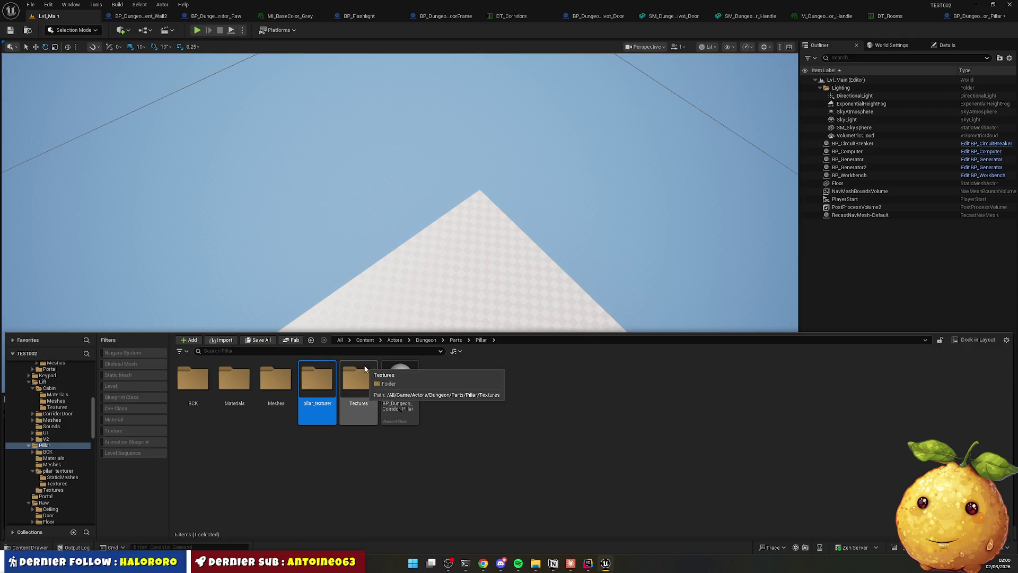
pyautogui.press('Delete')
pyautogui.doubleClick(324, 391)
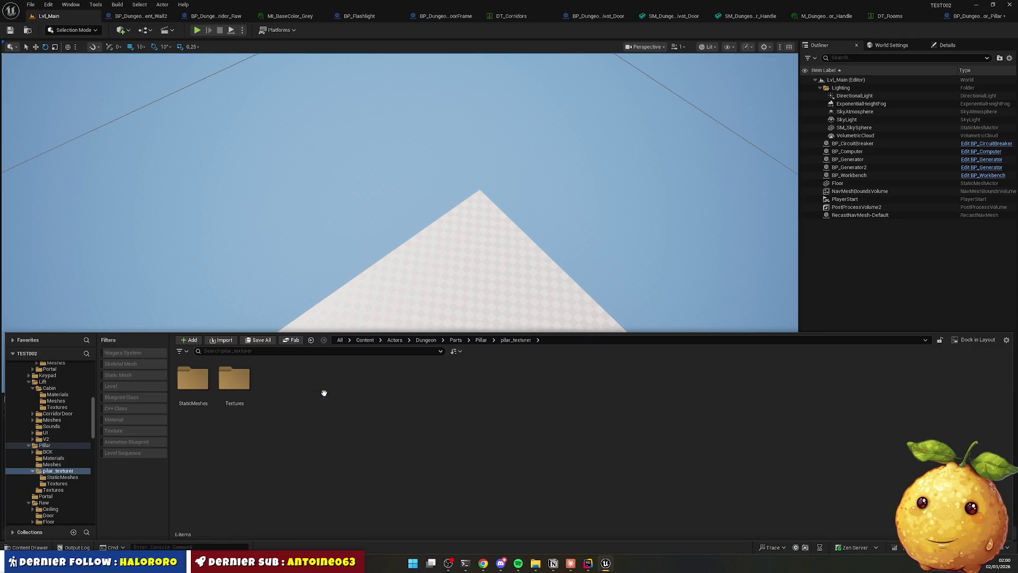
pyautogui.doubleClick(242, 386)
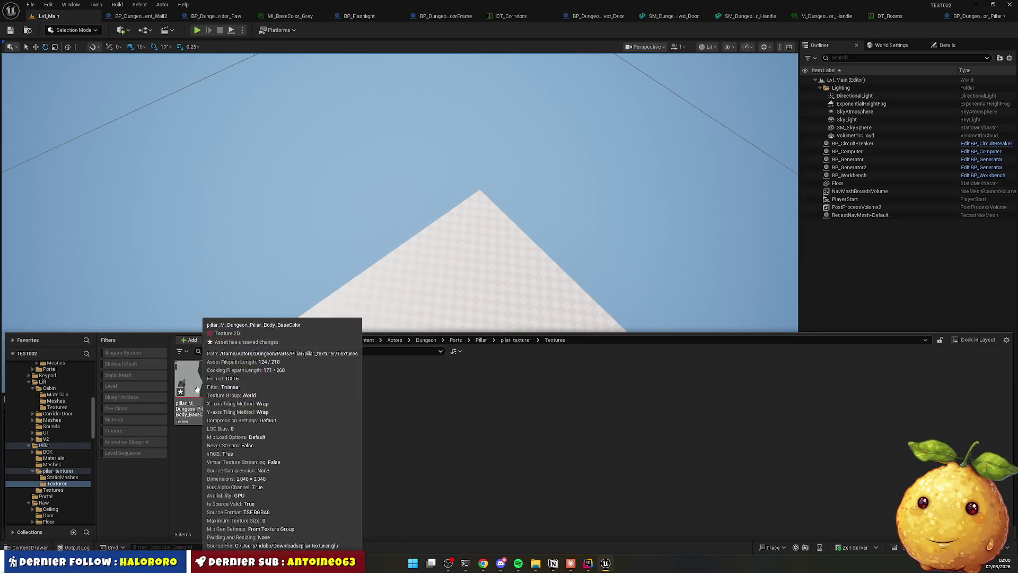
pyautogui.hotkey('ctrl', 'a')
pyautogui.press('Delete')
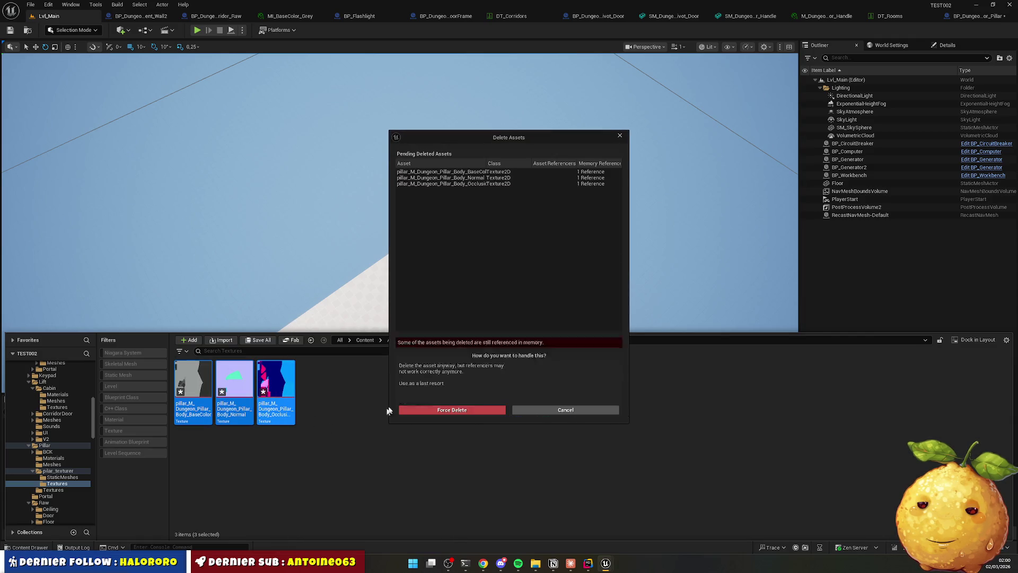
pyautogui.click(466, 411)
# Delete the pilar_texturer folder from the Pillar folder.
pyautogui.hotkey('alt', 'Left')
pyautogui.doubleClick(218, 402)
pyautogui.hotkey('alt', 'Left')
pyautogui.hotkey('alt', 'Left')
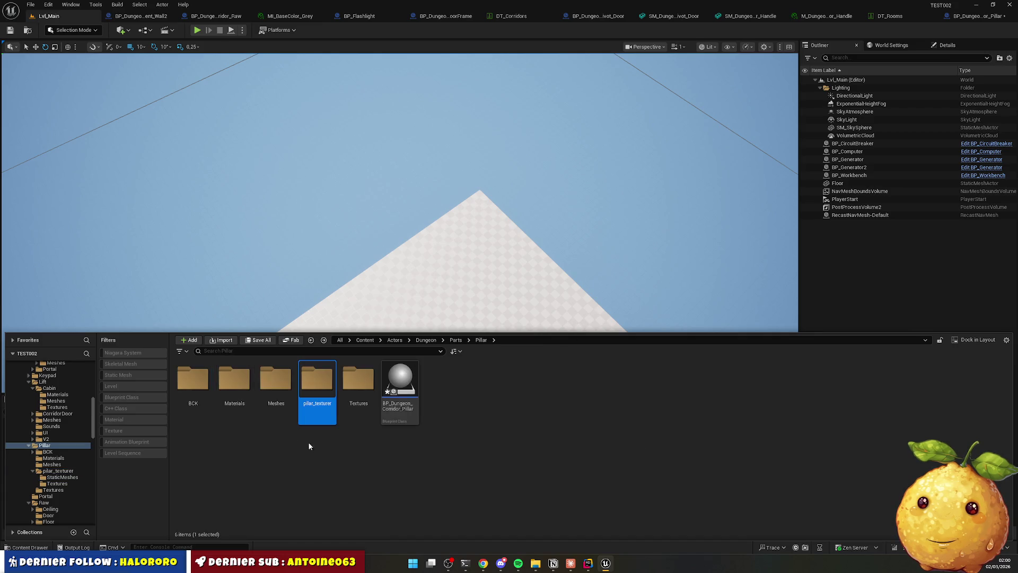
pyautogui.press('Delete')
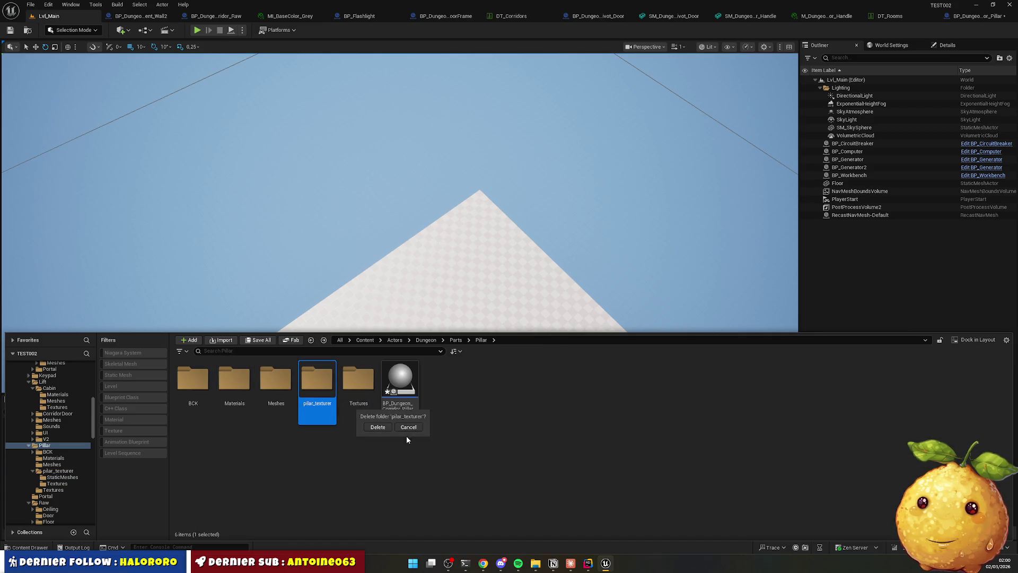
pyautogui.click(384, 429)
# Delete the pilar_texturer mesh from Pillar/Meshes and check the Materials folder.
pyautogui.doubleClick(277, 393)
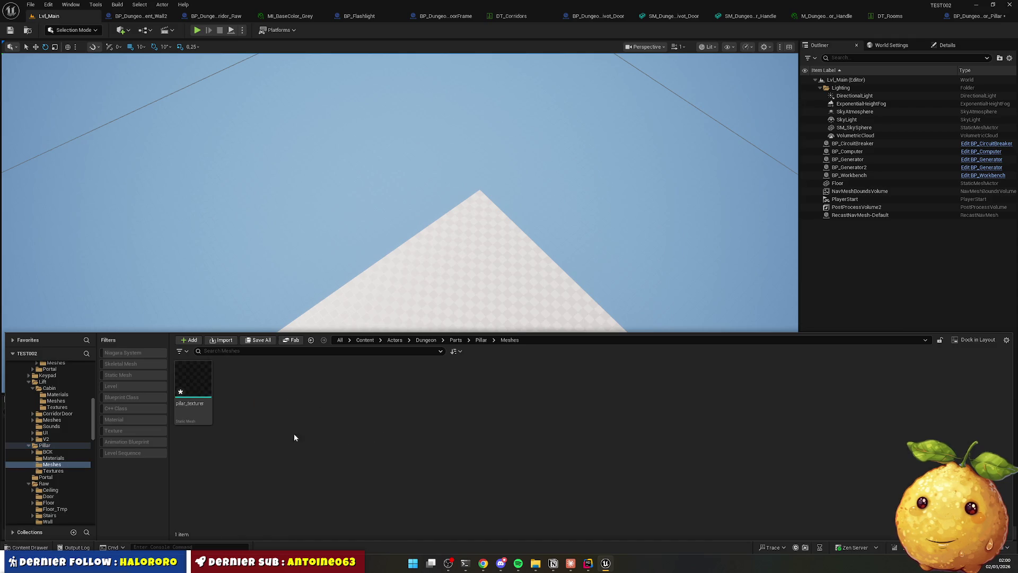
pyautogui.press('Delete')
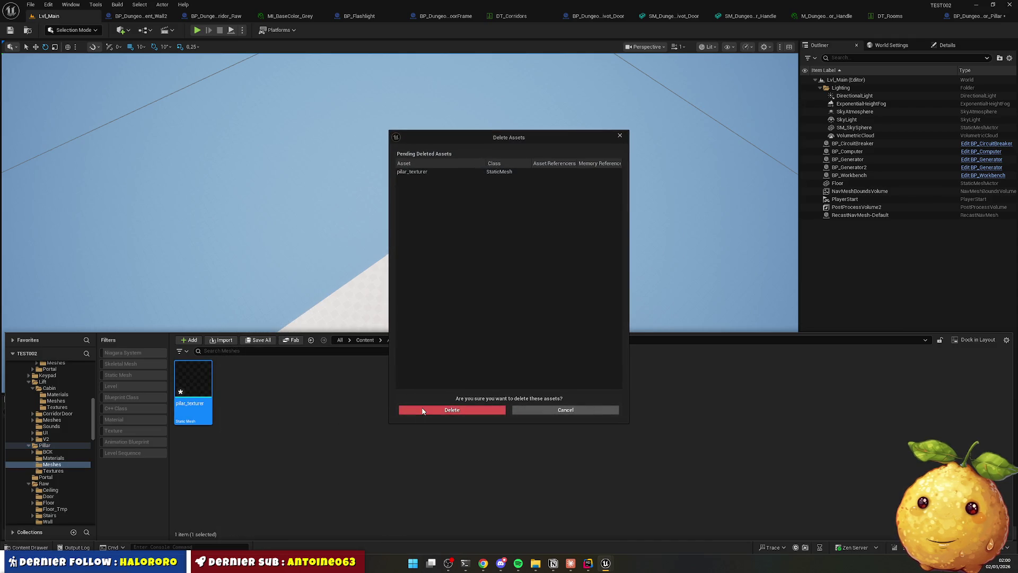
pyautogui.click(422, 411)
pyautogui.hotkey('alt', 'Left')
pyautogui.doubleClick(234, 389)
pyautogui.hotkey('alt', 'Left')
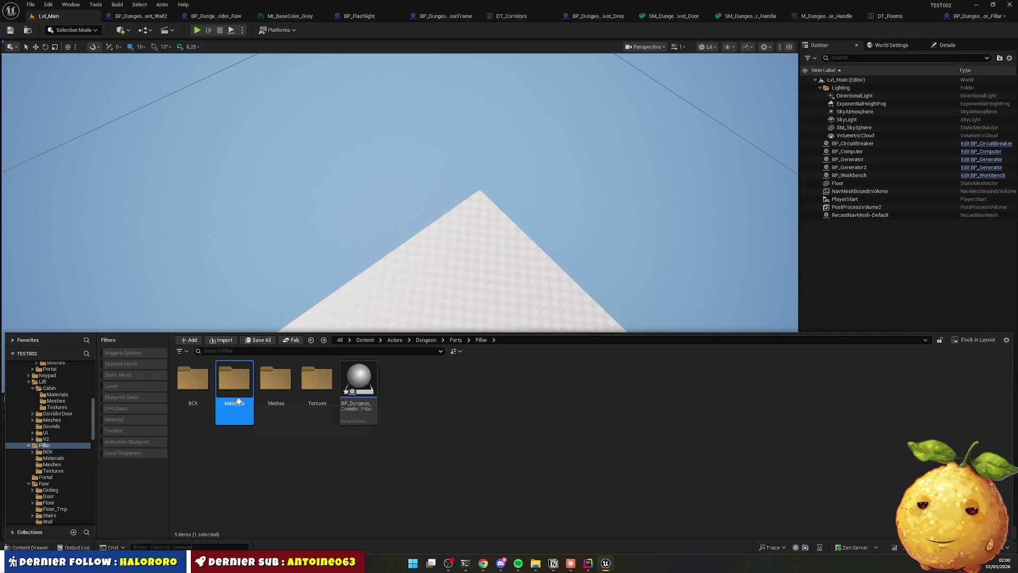
pyautogui.rightClick(416, 403)
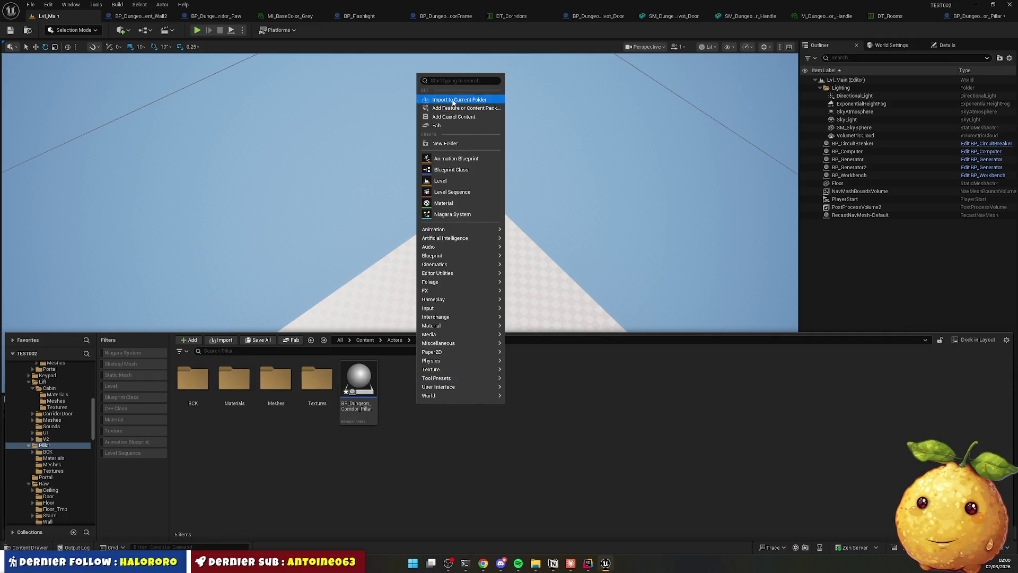
# Re-import the textured pillar .glb into the Pillar folder.
pyautogui.click(453, 102)
pyautogui.doubleClick(244, 128)
pyautogui.click(605, 402)
# Move M_Dungeon_Pillar_Body and the pilar_texturer mesh into Pillar's Materials and Meshes folders.
pyautogui.doubleClick(399, 379)
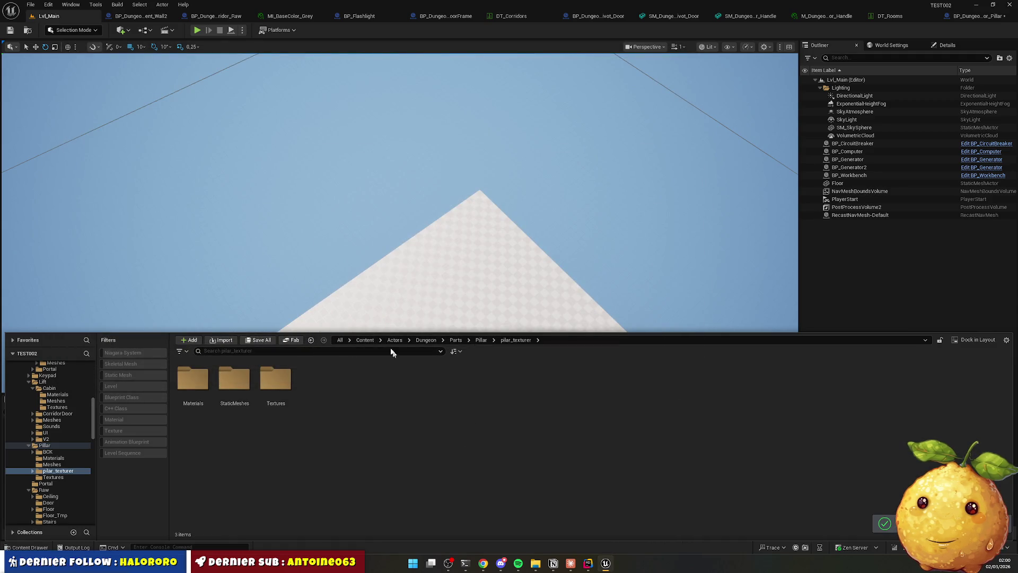
pyautogui.doubleClick(192, 378)
pyautogui.moveTo(194, 381)
pyautogui.mouseDown()
pyautogui.moveTo(207, 386)
pyautogui.moveTo(70, 495)
pyautogui.moveTo(63, 457)
pyautogui.mouseUp()
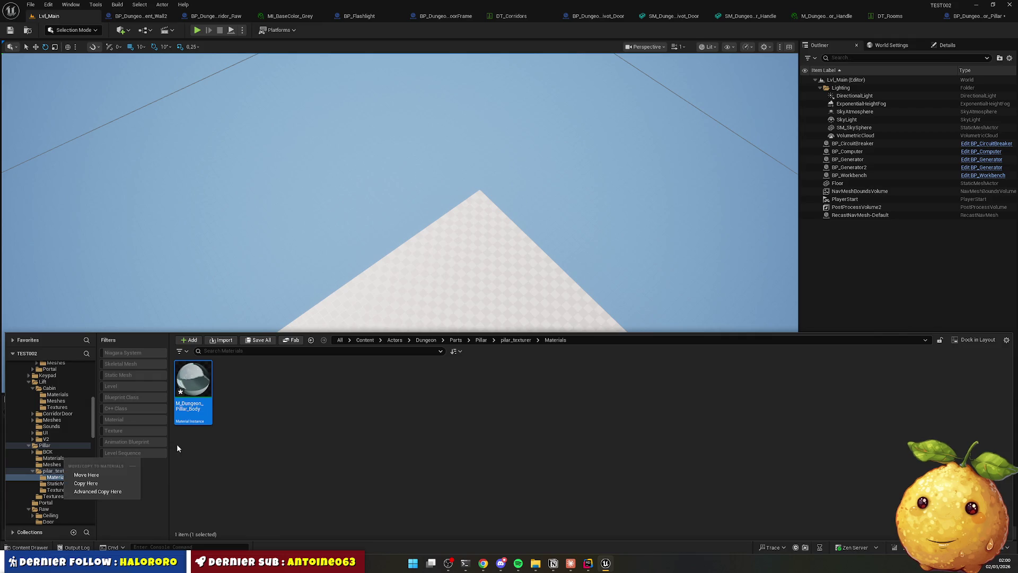
pyautogui.click(106, 475)
pyautogui.hotkey('alt', 'Left')
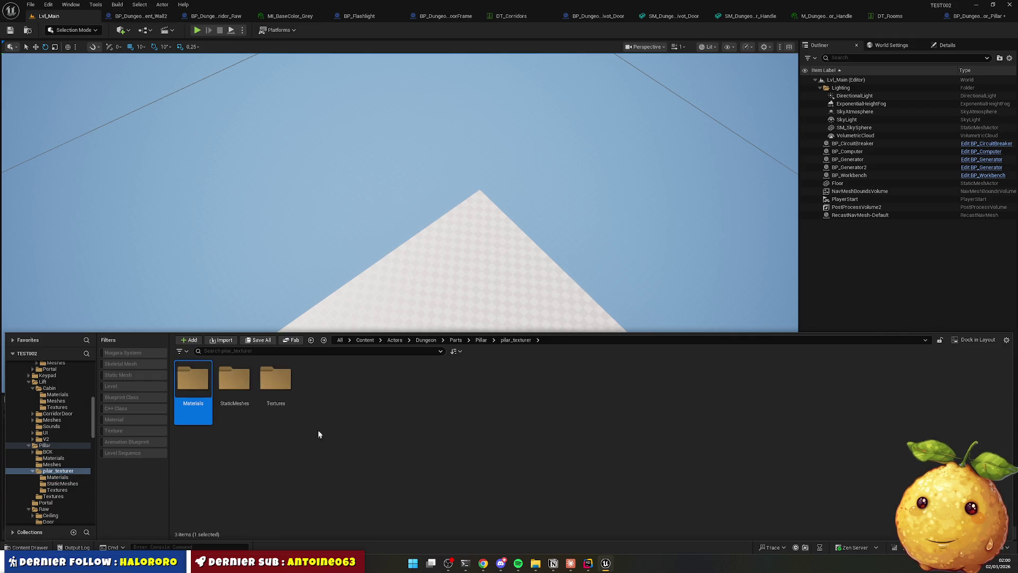
pyautogui.doubleClick(234, 389)
pyautogui.moveTo(189, 385)
pyautogui.mouseDown()
pyautogui.moveTo(72, 475)
pyautogui.moveTo(58, 464)
pyautogui.mouseUp()
pyautogui.click(106, 481)
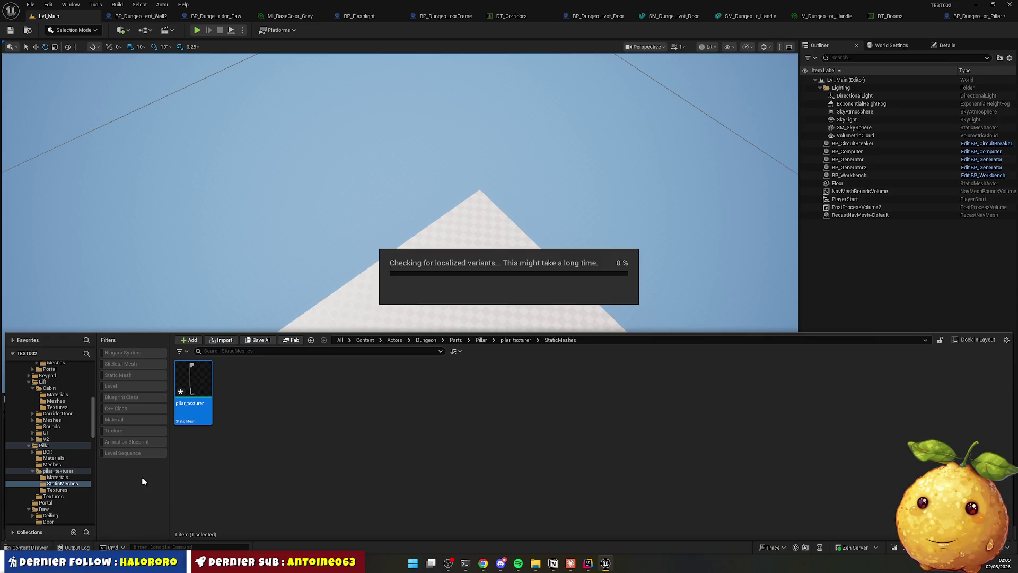
# Move the BaseColor, Normal and Occlusion textures into Pillar's Textures folder.
pyautogui.hotkey('alt', 'Left')
pyautogui.doubleClick(274, 390)
pyautogui.hotkey('ctrl', 'a')
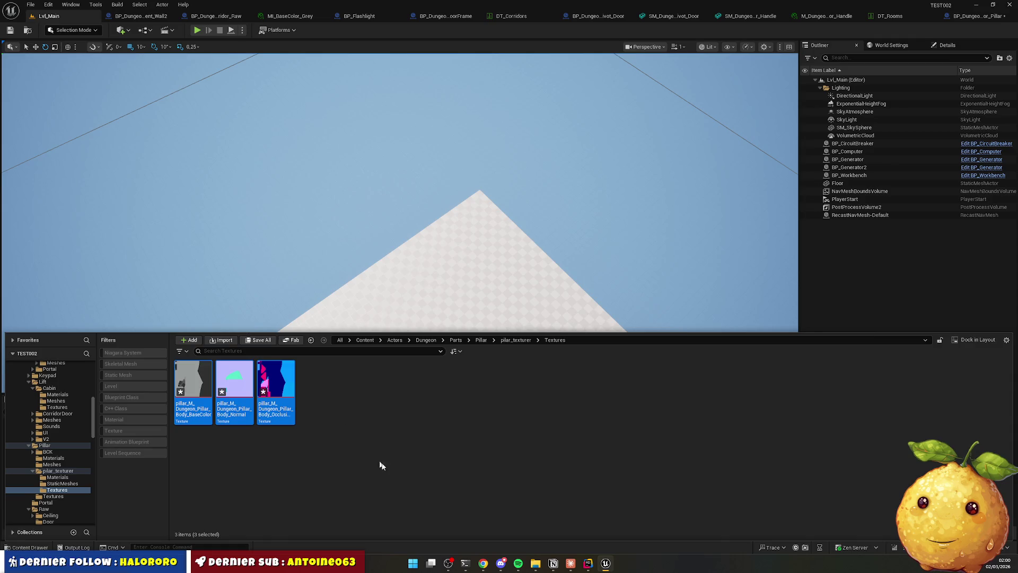
pyautogui.click(413, 480)
pyautogui.click(194, 397)
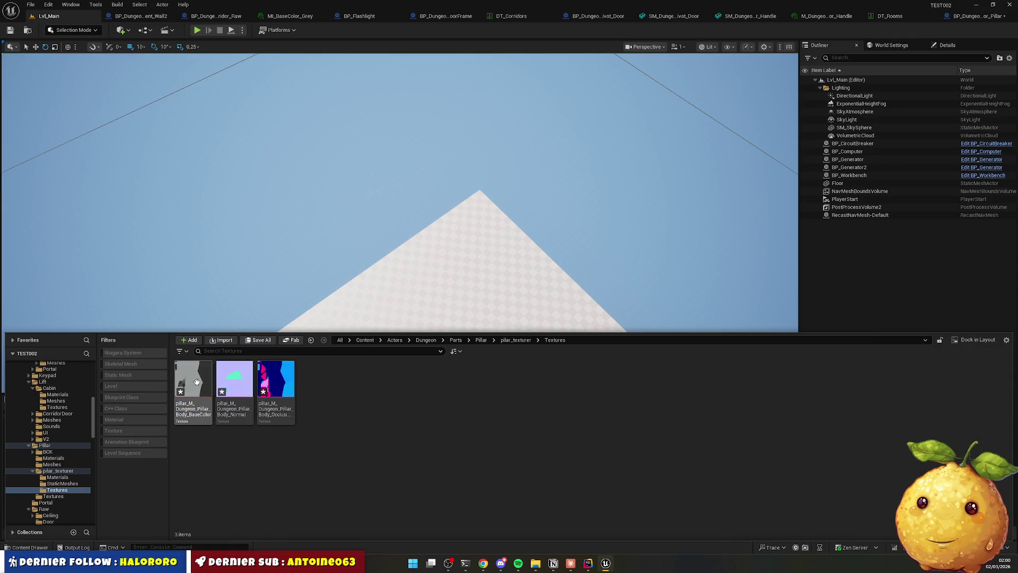
pyautogui.keyDown('shift'); pyautogui.click(280, 390); pyautogui.keyUp('shift')
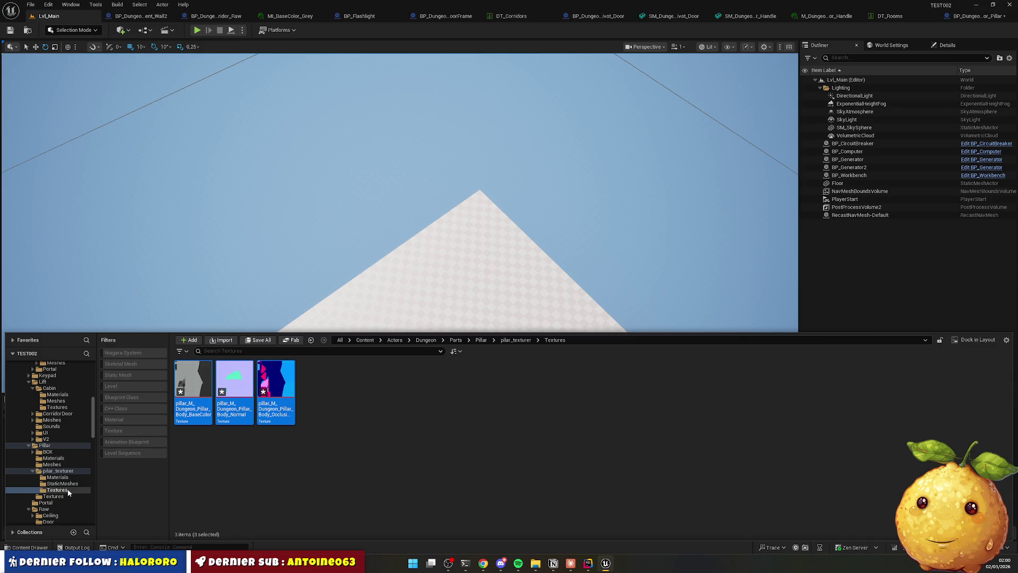
pyautogui.moveTo(194, 392); pyautogui.dragTo(62, 501)
pyautogui.click(75, 512)
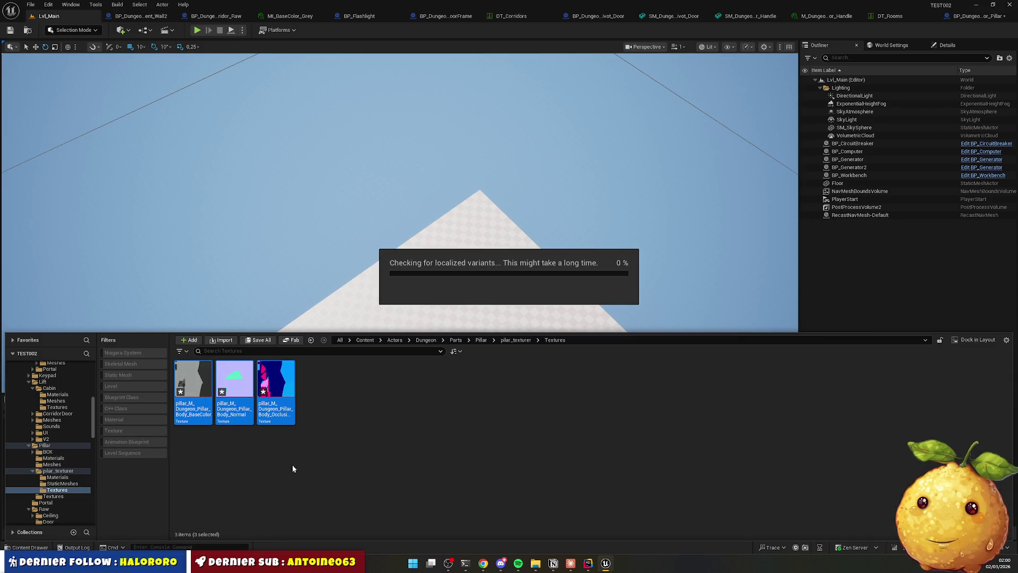
pyautogui.press('BackSpace')
pyautogui.press('BackSpace')
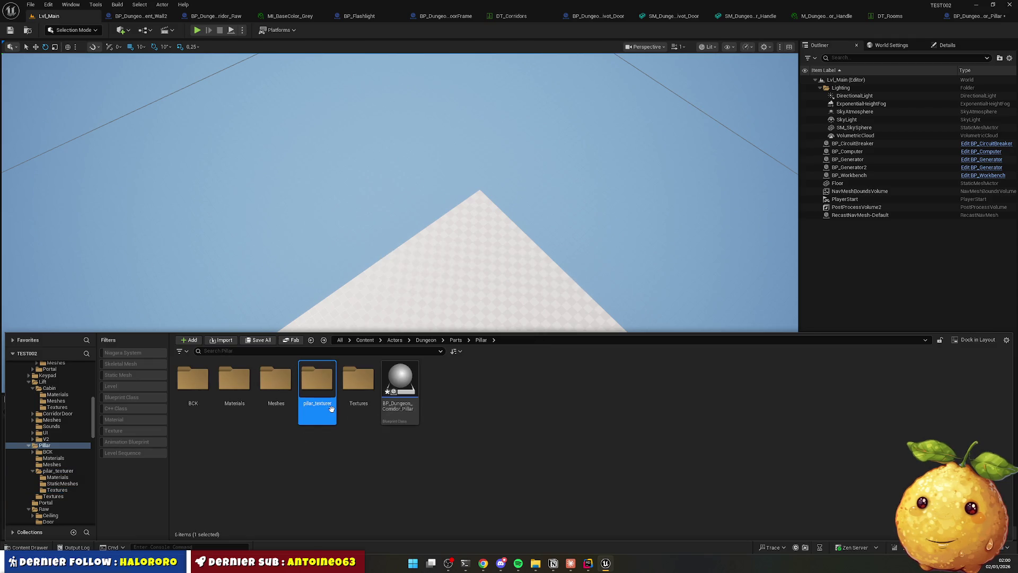
# Delete the emptied pilar_texturer folder.
pyautogui.press('Delete')
pyautogui.click(348, 428)
pyautogui.click(362, 398)
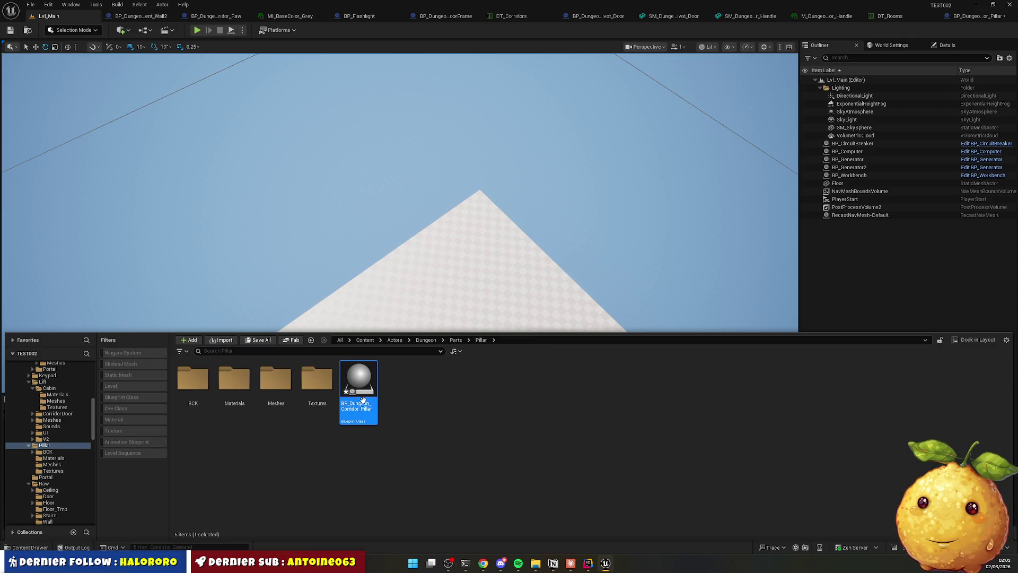
pyautogui.click(337, 461)
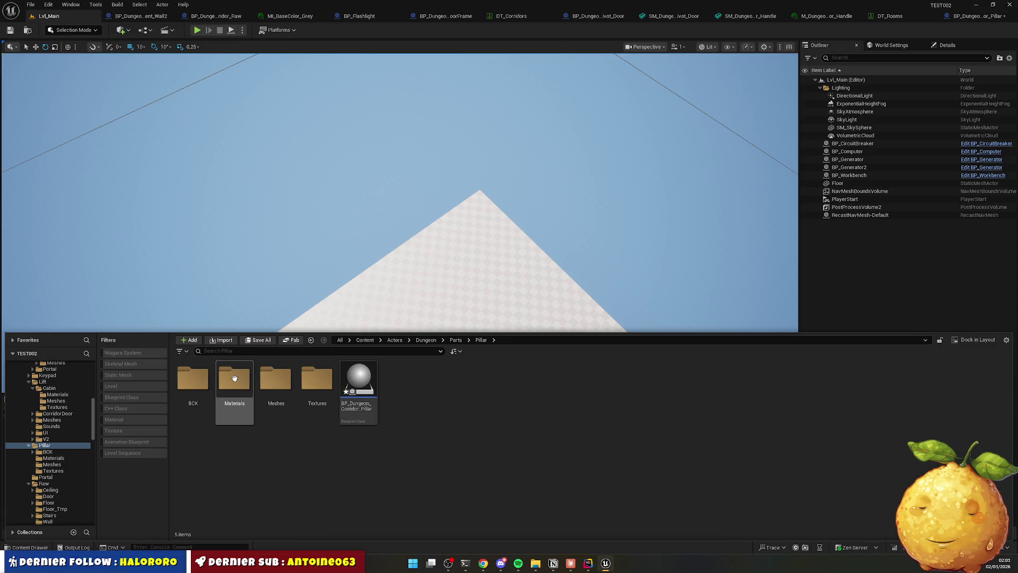
# Rename the pillar material to M_Dungeon_Corridor_Pillar_Body.
pyautogui.doubleClick(249, 406)
pyautogui.click(193, 382)
pyautogui.press('F2')
pyautogui.hotkey('ctrl', 'v')
pyautogui.press('Home')
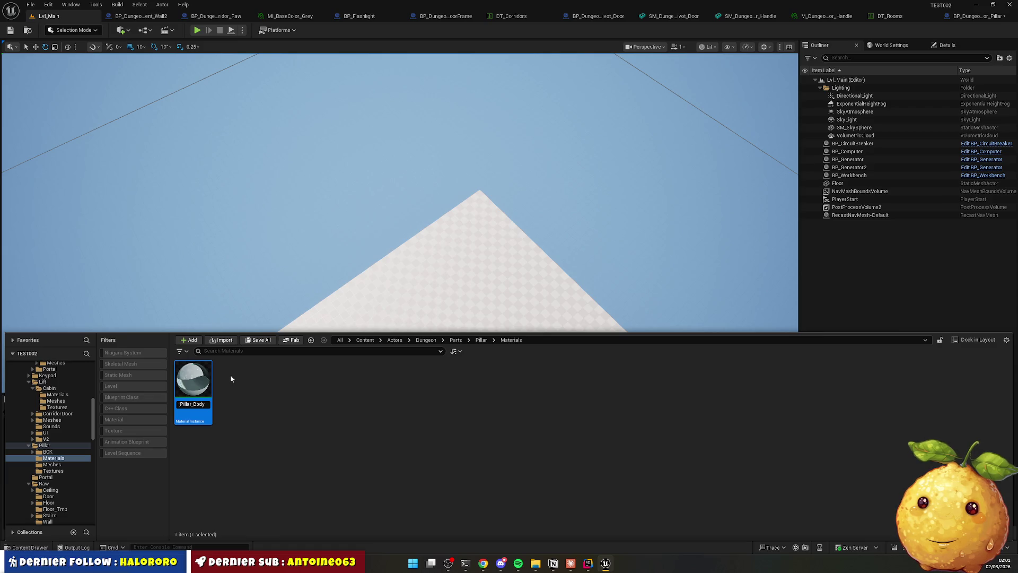
pyautogui.press('Delete')
pyautogui.press('Delete')
pyautogui.write('M')
pyautogui.press('End')
pyautogui.write('_Body')
pyautogui.press('Return')
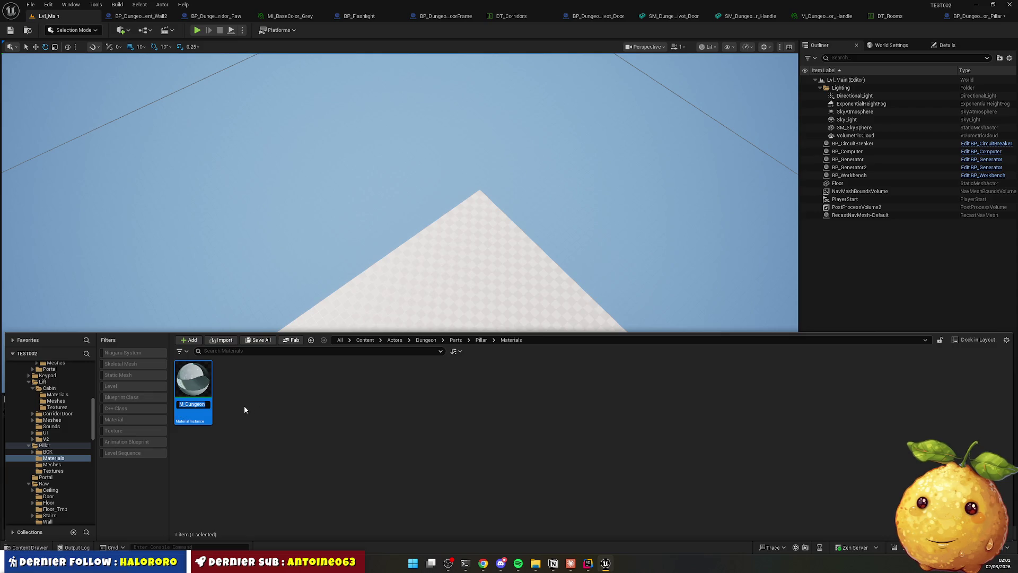
# Rename the mesh in Pillar/Meshes to SM_Dungeon_Corridor_Pillar and return to Pillar.
pyautogui.hotkey('alt', 'Left')
pyautogui.press('Right')
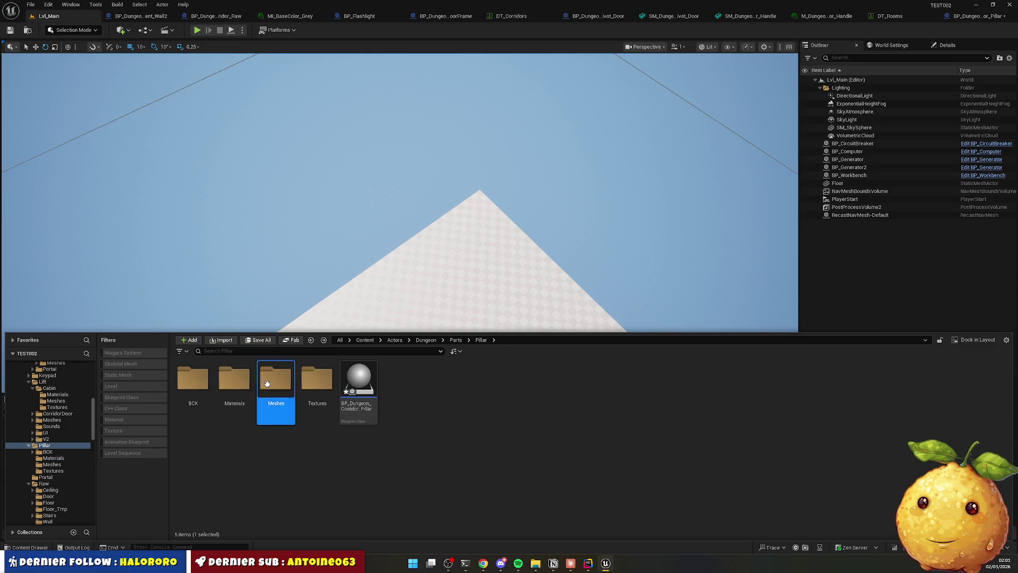
pyautogui.press('Return')
pyautogui.click(211, 370)
pyautogui.press('F2')
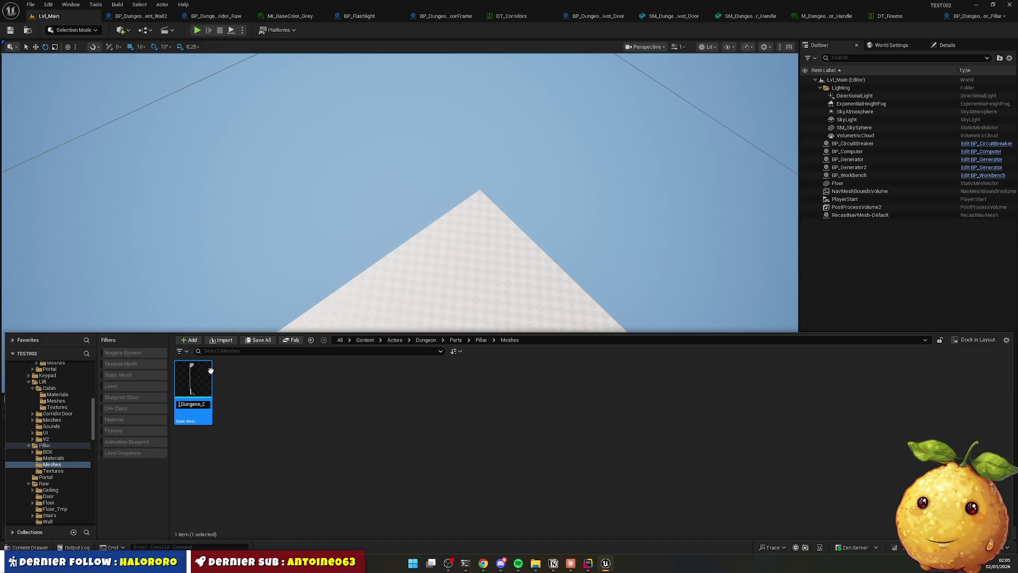
pyautogui.press('Return')
pyautogui.click(284, 438)
pyautogui.hotkey('alt', 'Left')
pyautogui.click(378, 495)
# Set BP_Dungeon_Corridor_Pillar's static mesh component to SM_Dungeon_Corridor_Pillar.
pyautogui.doubleClick(359, 393)
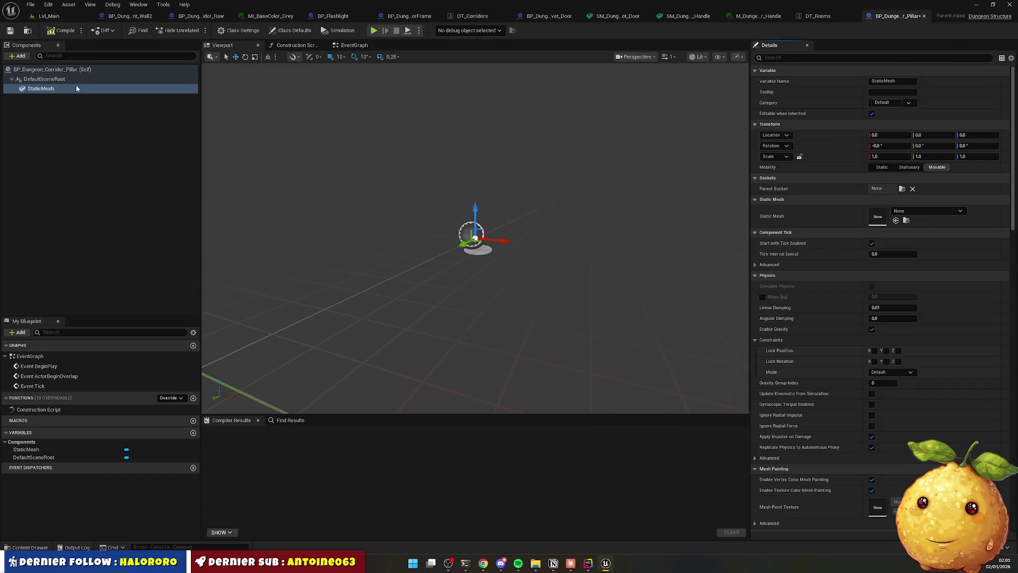
pyautogui.click(30, 547)
pyautogui.doubleClick(275, 397)
pyautogui.moveTo(214, 396); pyautogui.dragTo(776, 196)
pyautogui.moveTo(436, 274); pyautogui.dragTo(436, 275)
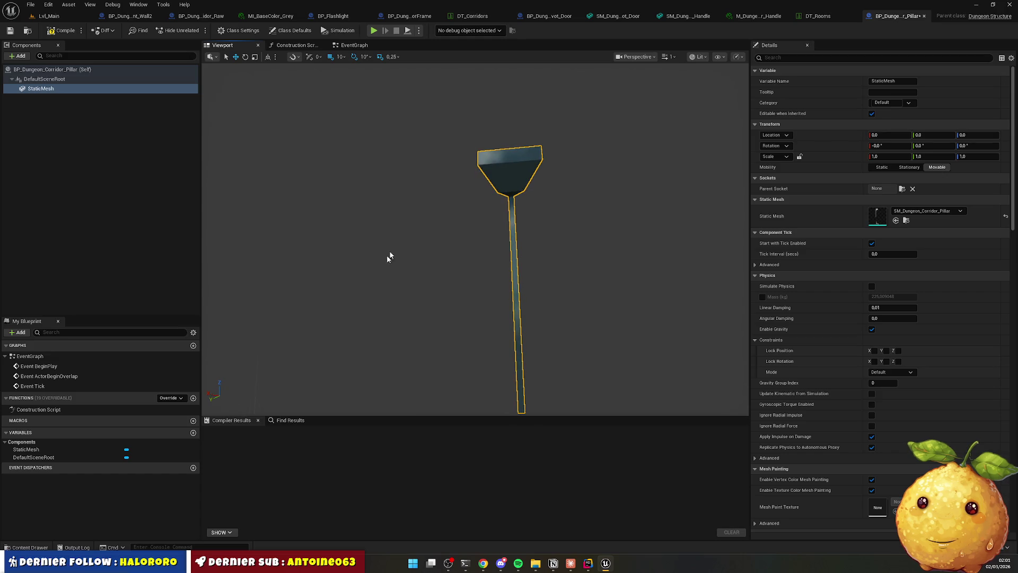
# Compile the pillar blueprint and switch to the DT_Corridors data table.
pyautogui.click(74, 33)
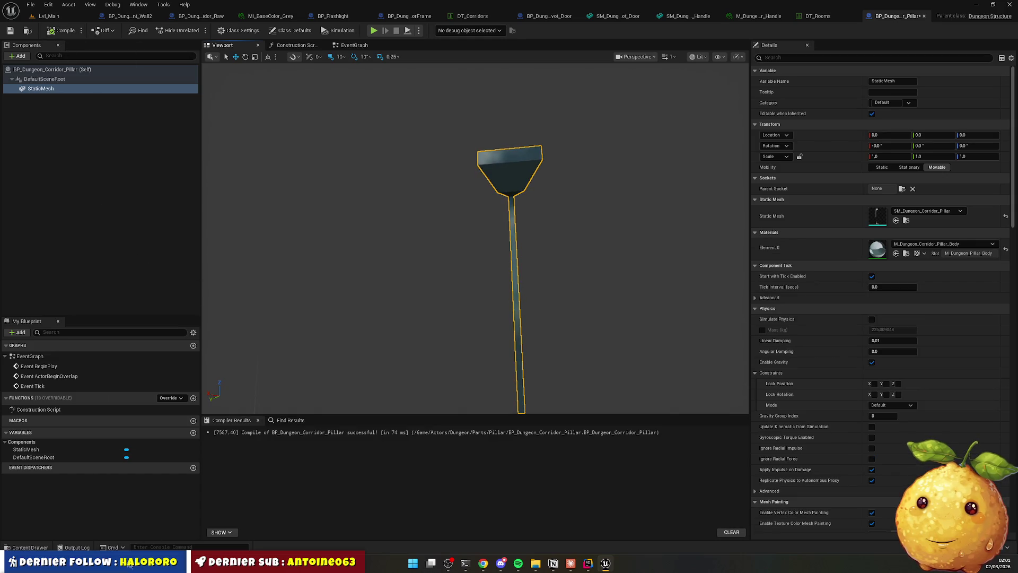
pyautogui.click(30, 547)
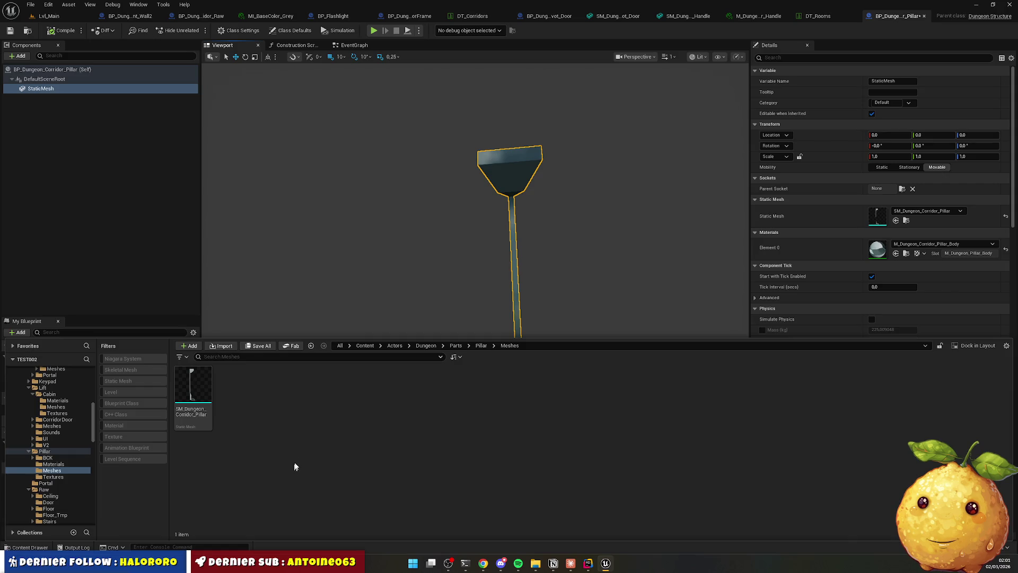
pyautogui.click(470, 17)
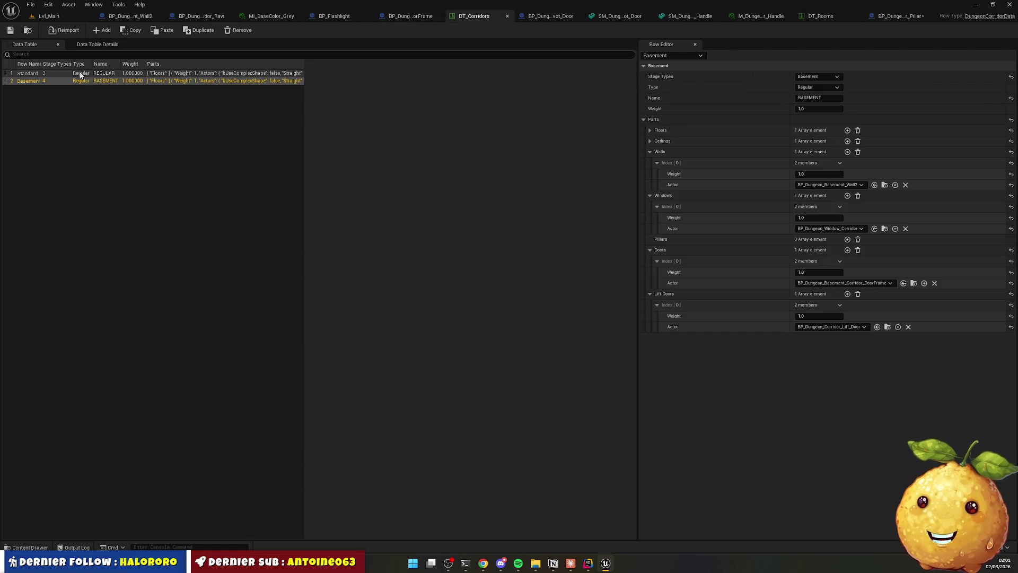
# Set the Standard row's Pillars [0] actor to BP_Dungeon_Corridor_Pillar, then go back to Lvl_Main.
pyautogui.click(29, 73)
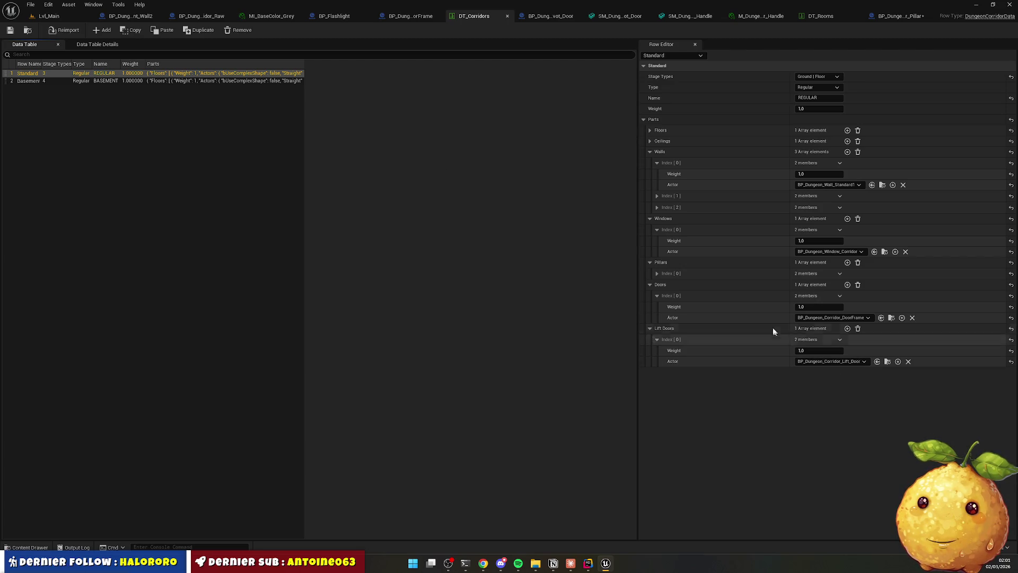
pyautogui.click(652, 273)
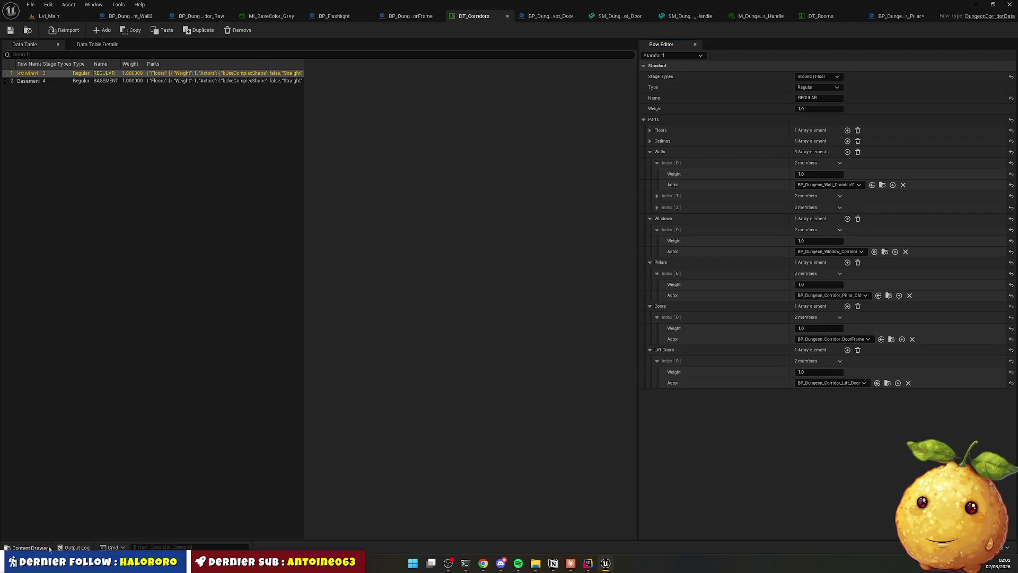
pyautogui.click(48, 547)
pyautogui.hotkey('alt', 'Left')
pyautogui.moveTo(356, 408)
pyautogui.mouseDown()
pyautogui.moveTo(665, 371)
pyautogui.moveTo(858, 318)
pyautogui.moveTo(841, 295)
pyautogui.mouseUp()
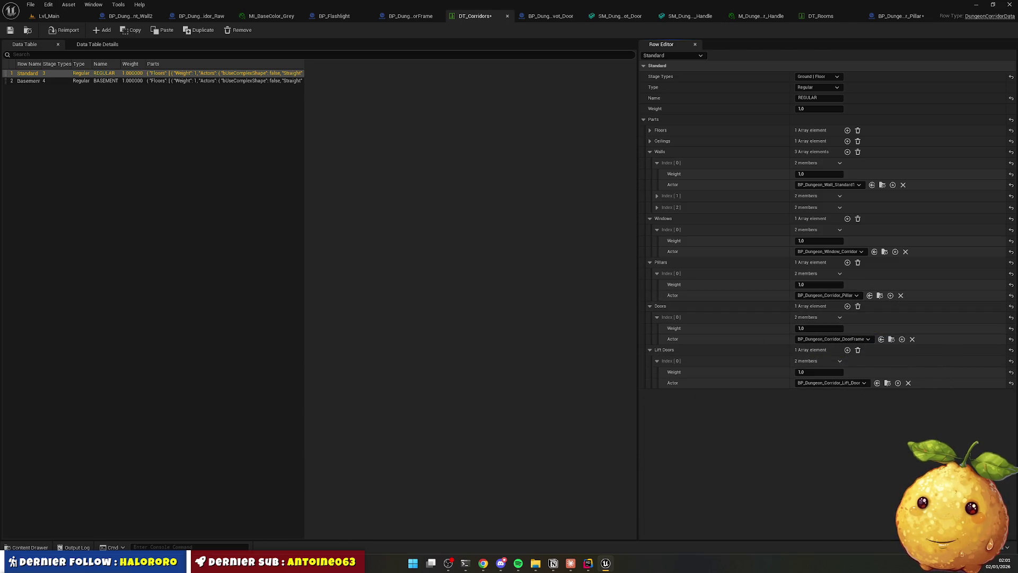
pyautogui.click(62, 19)
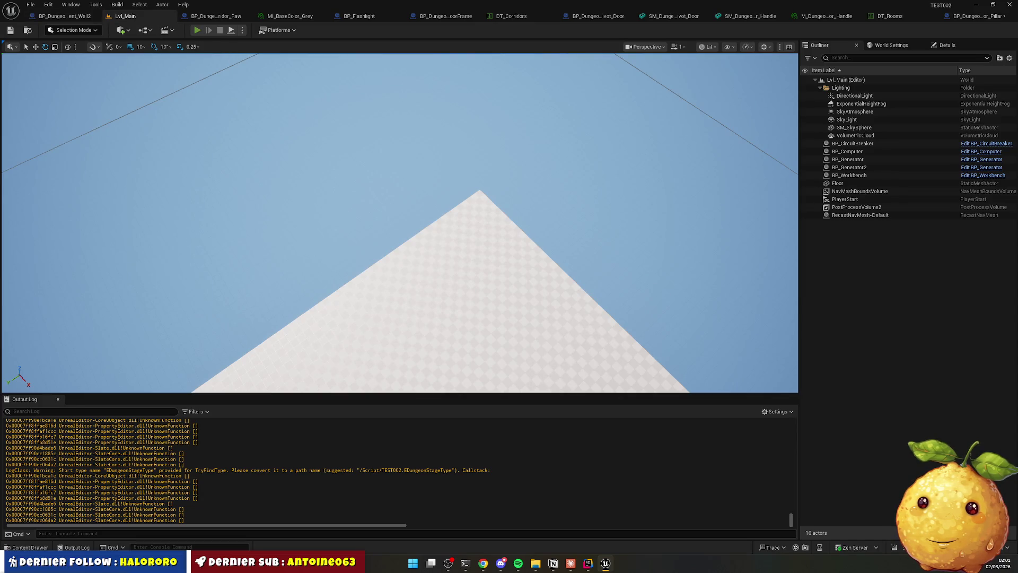
pyautogui.hotkey('alt', 'p')
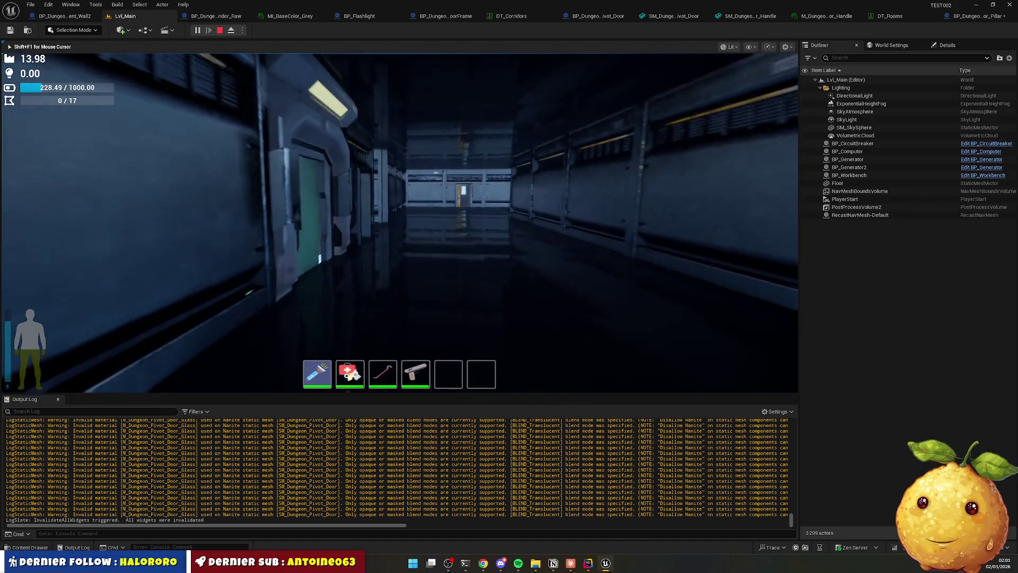
pyautogui.press('w')
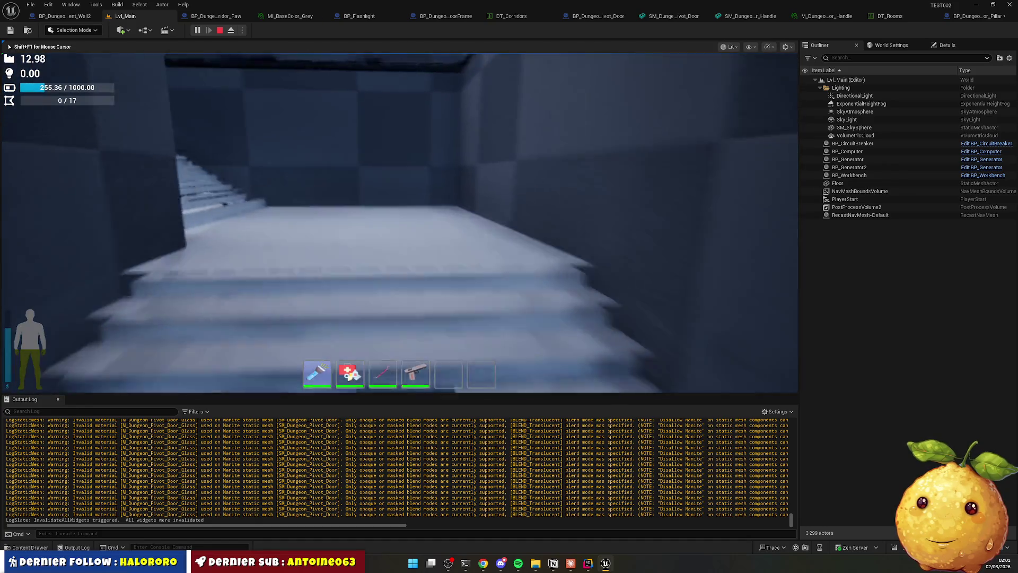
pyautogui.press('w')
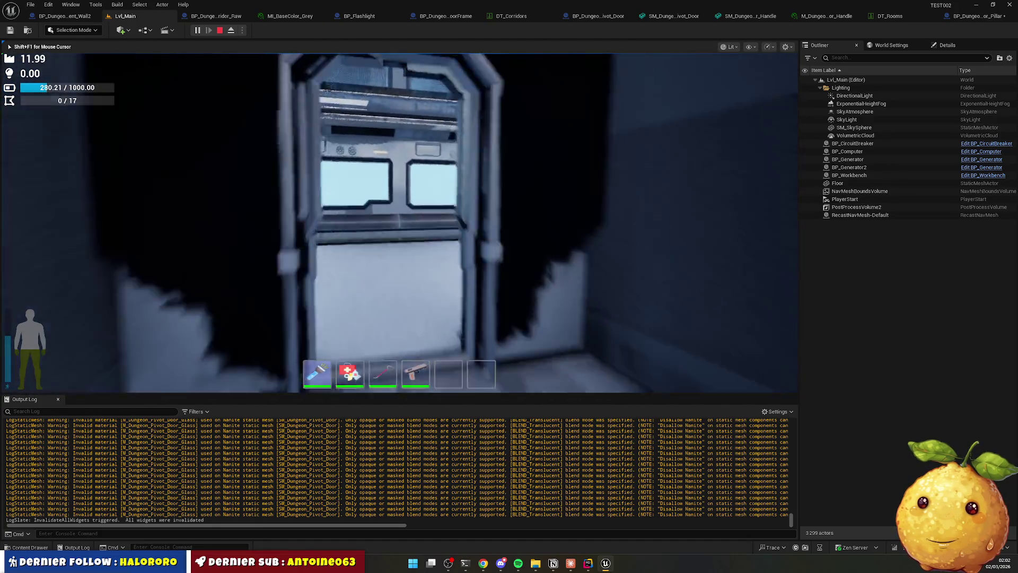
pyautogui.press('w')
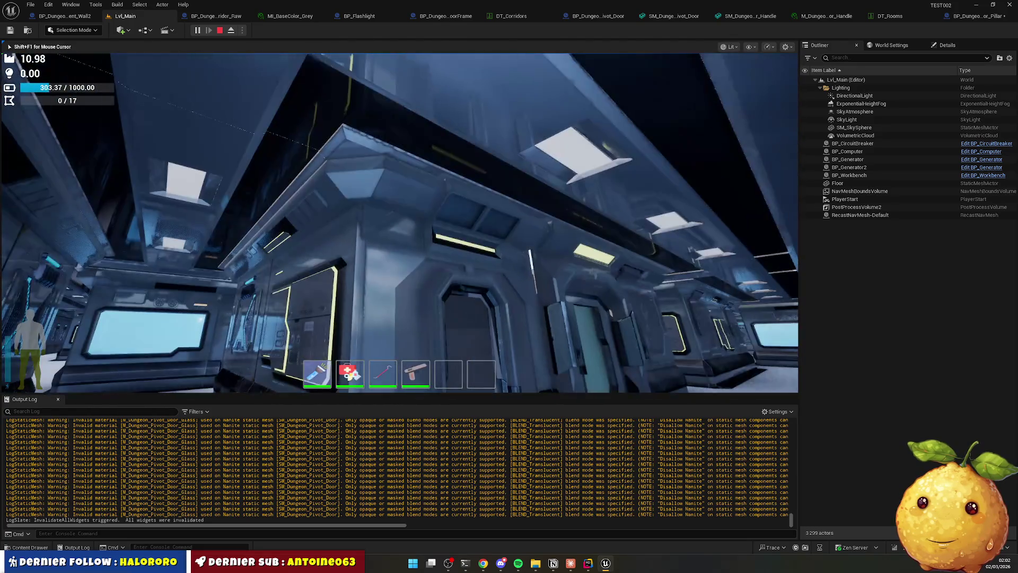
pyautogui.press('w')
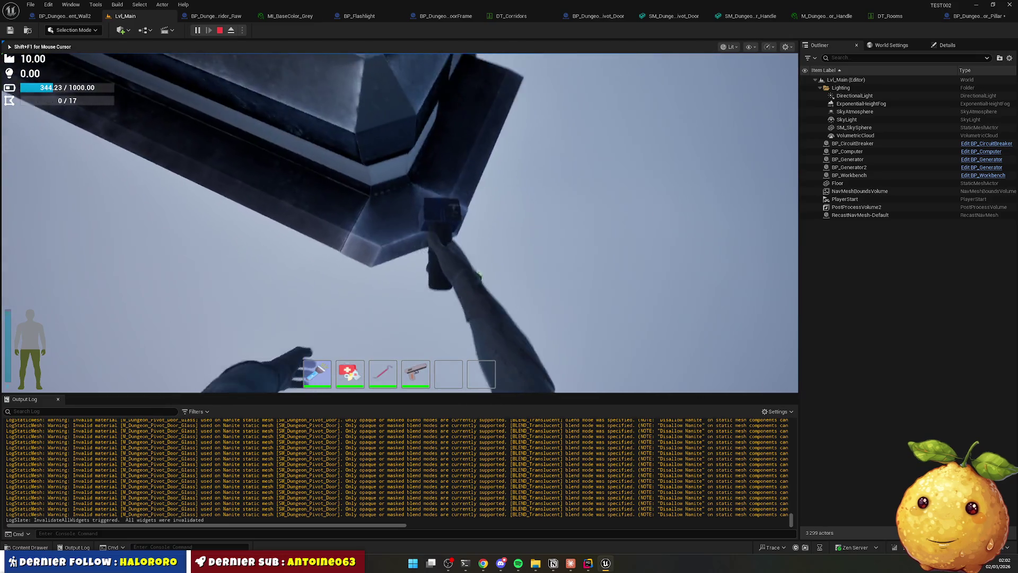
pyautogui.press('w')
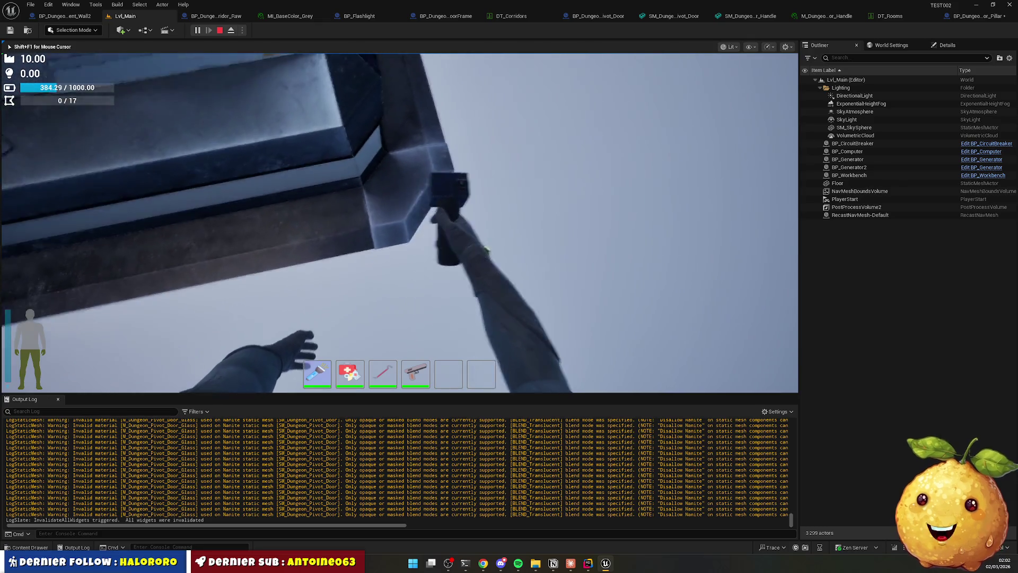
pyautogui.press('w')
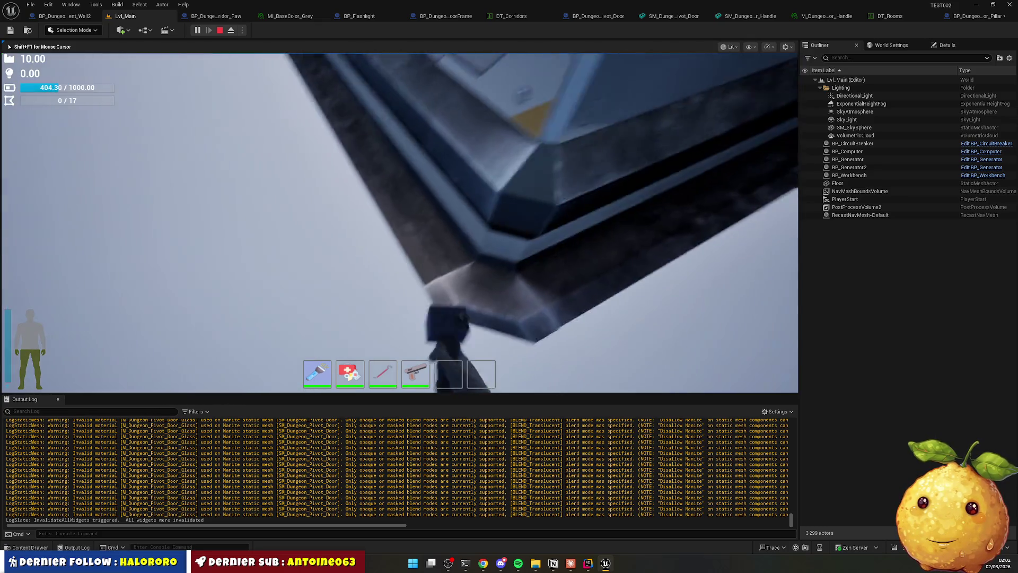
pyautogui.press('w')
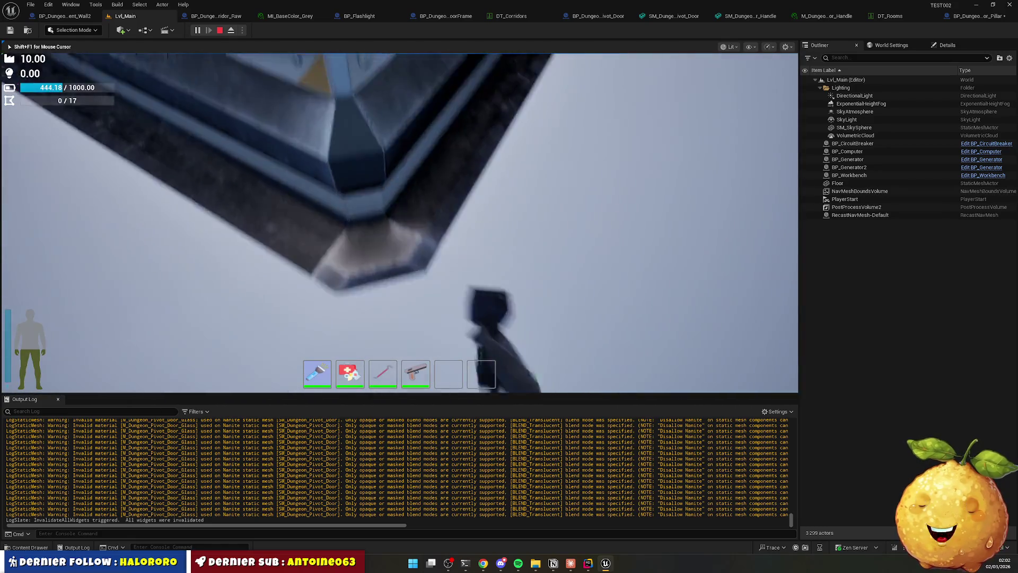
pyautogui.press('w')
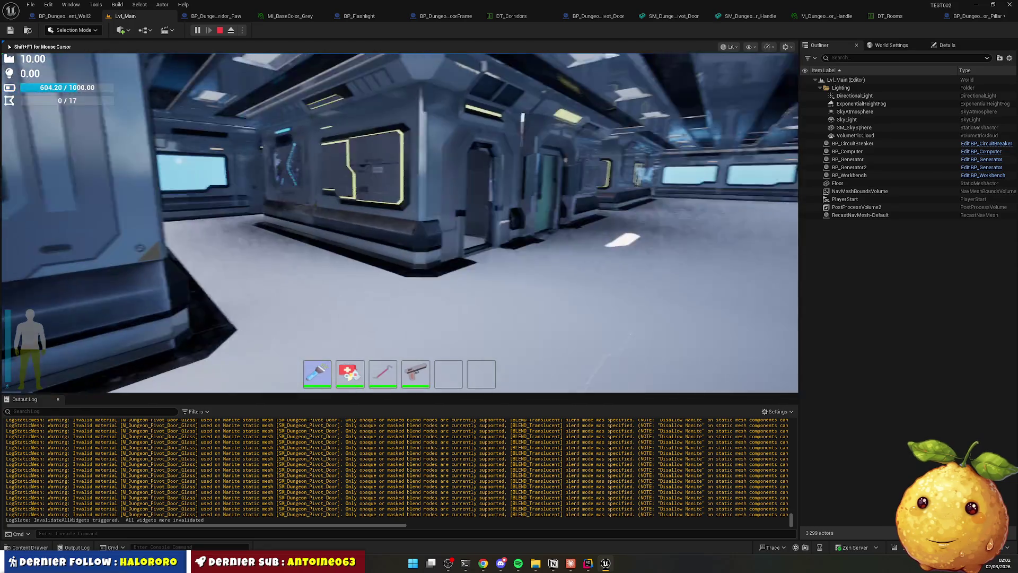
pyautogui.press('Escape')
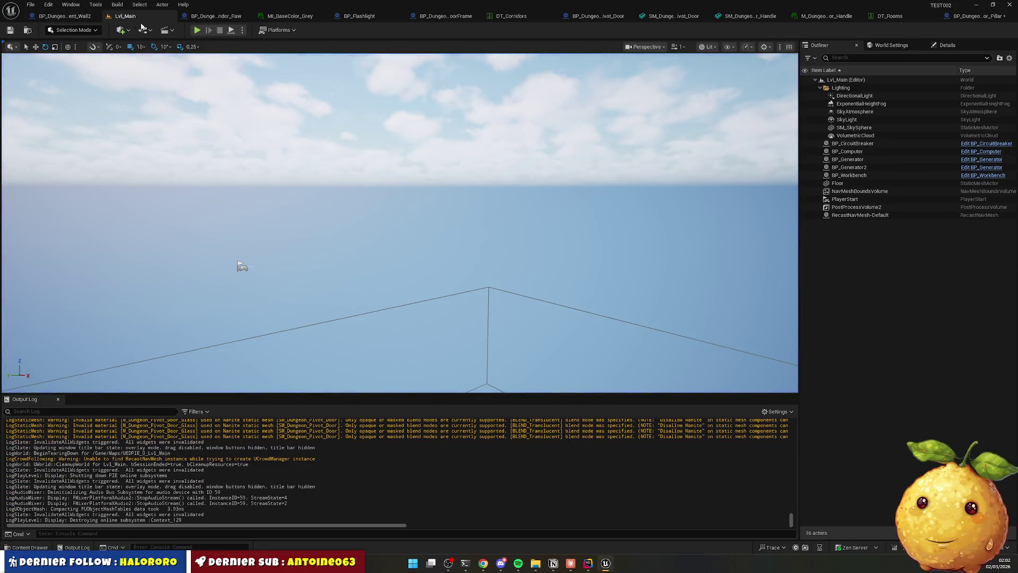
# Set the DirectionalLight's intensity to 2 lux.
pyautogui.click(861, 97)
pyautogui.click(946, 45)
pyautogui.click(909, 226)
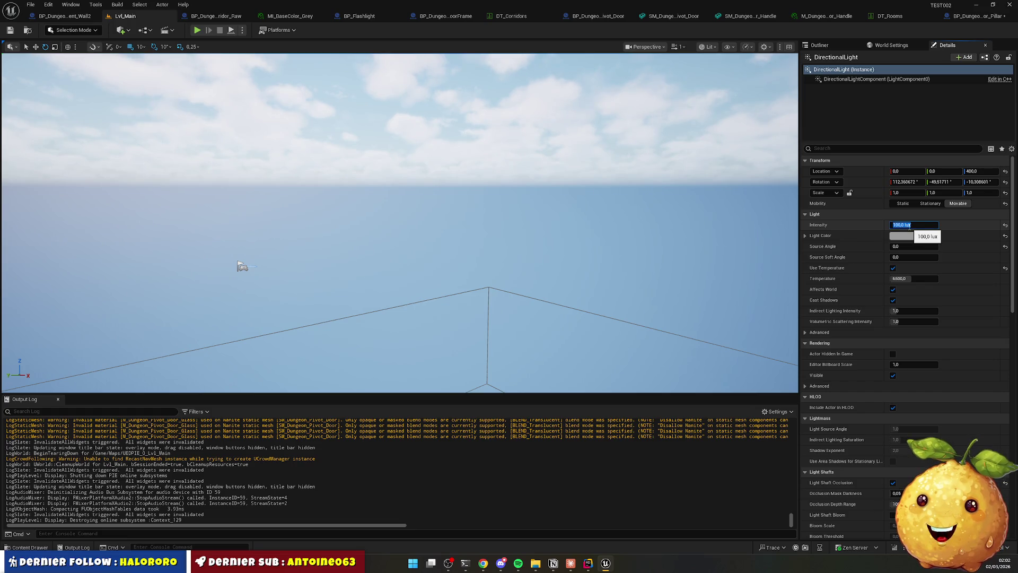
pyautogui.write('2')
pyautogui.press('Return')
# Start a play session in Lvl_Main with the darkened lighting.
pyautogui.click(42, 20)
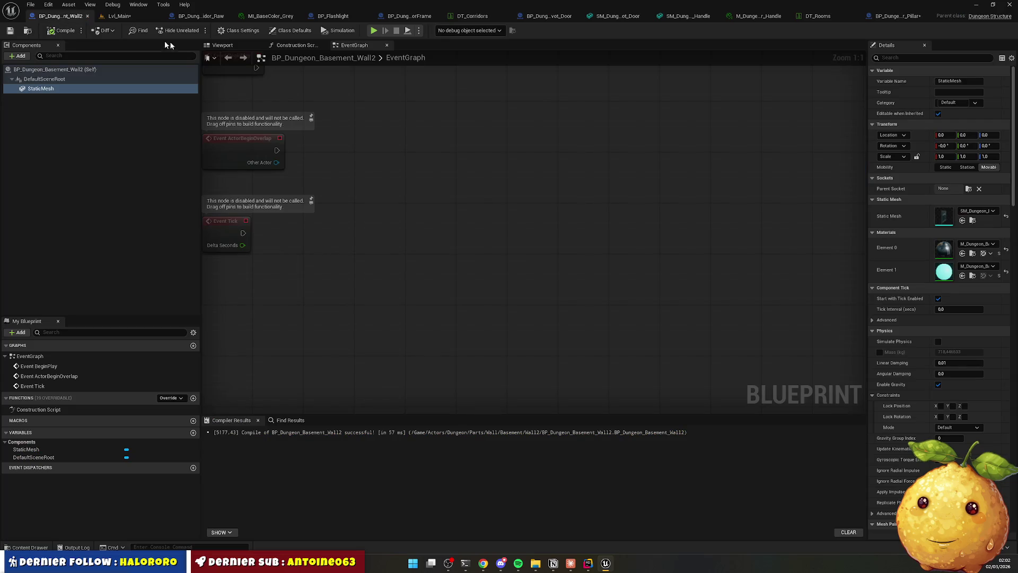
pyautogui.click(122, 16)
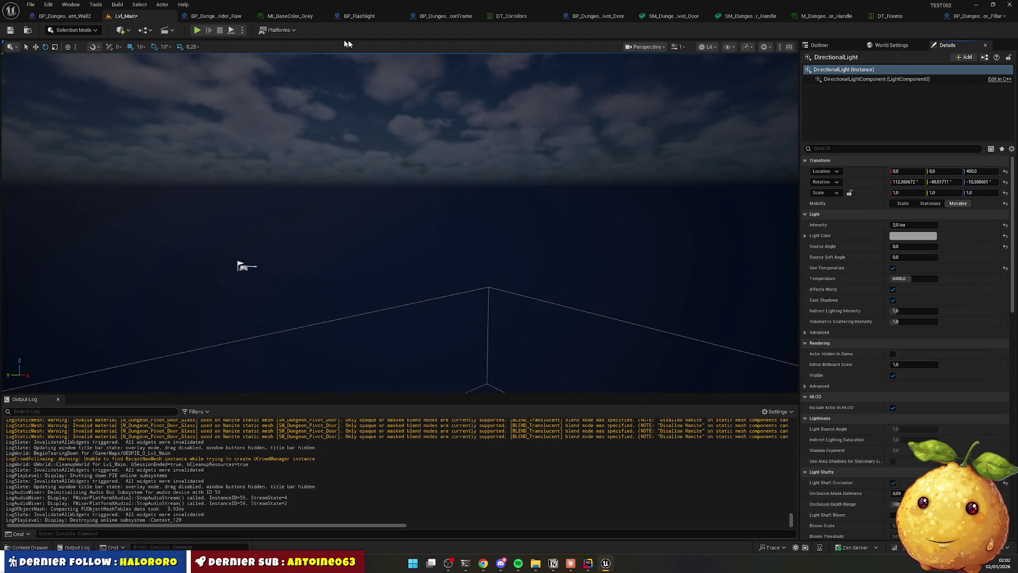
pyautogui.click(197, 30)
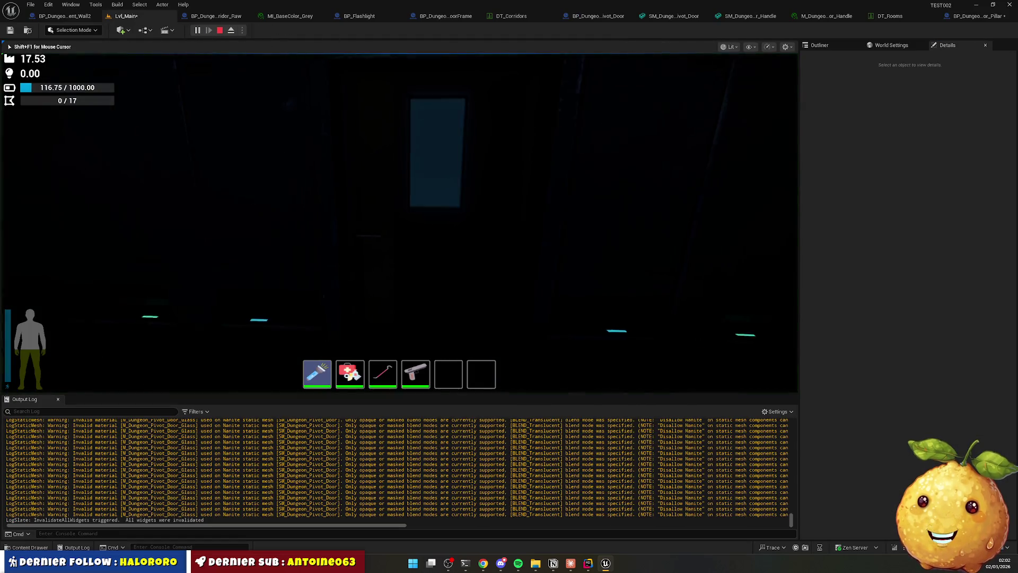